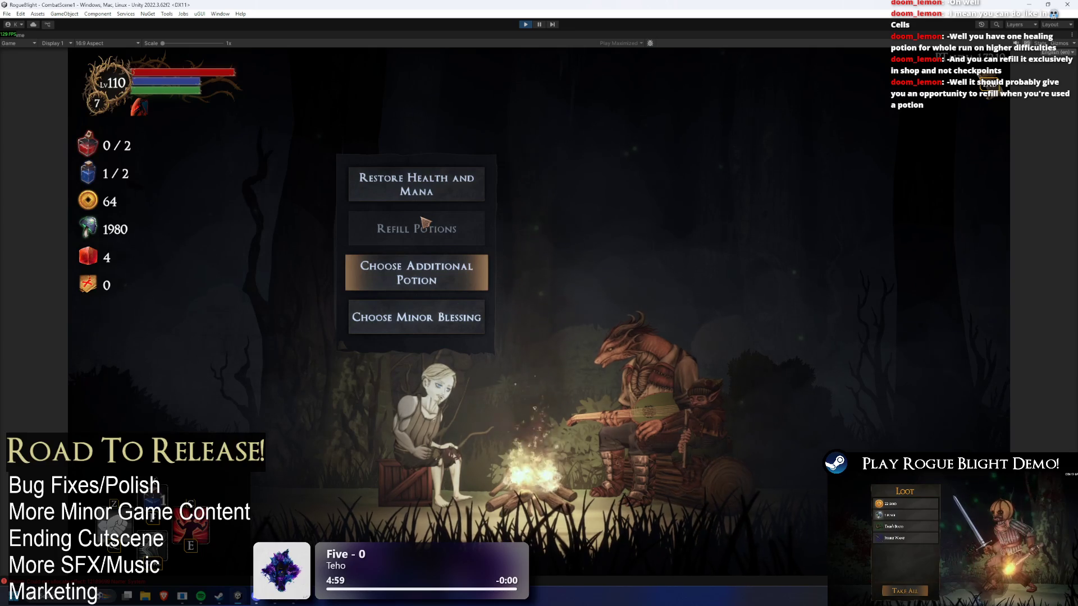
Try the greyed Refill Potions button at the campfire, then end Play mode
{"action": "left_click", "coordinate": [417, 234]}
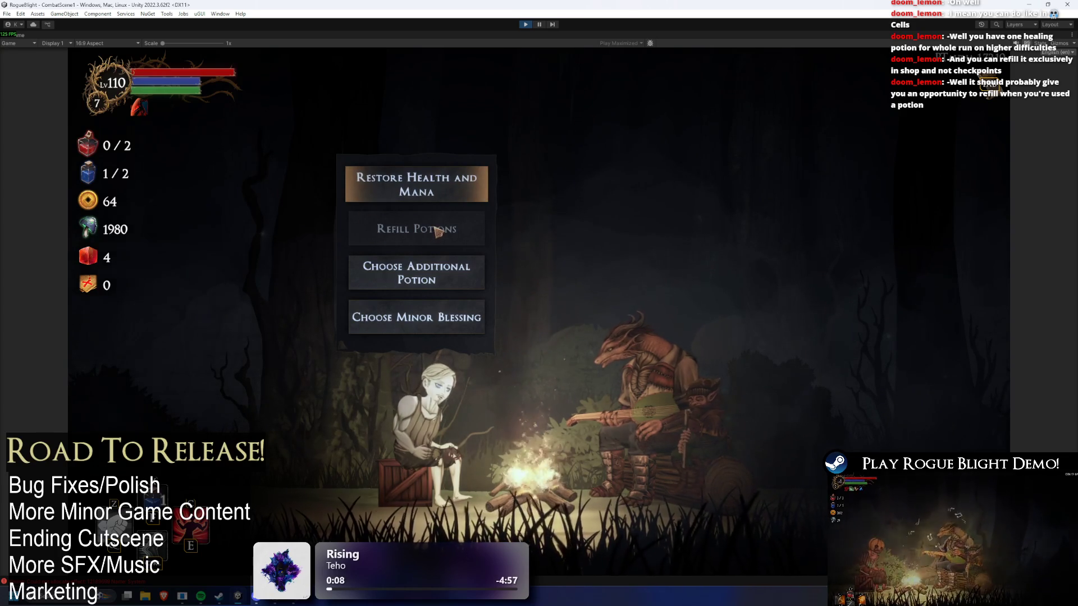
{"action": "left_click", "coordinate": [526, 24]}
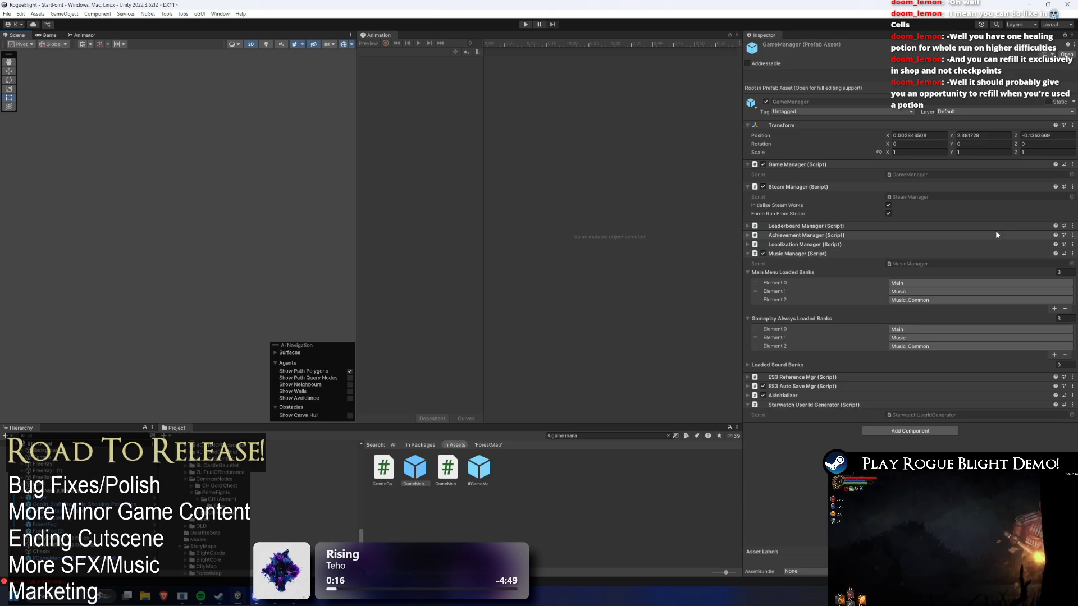
Search the Project panel for 'bonfire' and select the first Bonfire cutscene asset
{"action": "left_click", "coordinate": [827, 254]}
{"action": "left_click", "coordinate": [614, 436]}
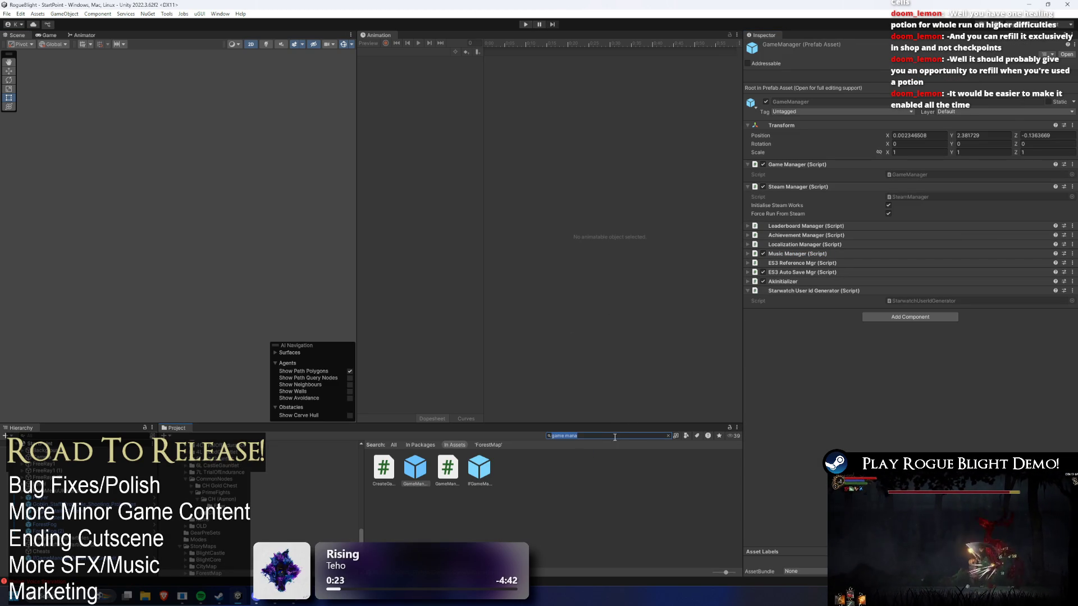
{"action": "type", "text": "s"}
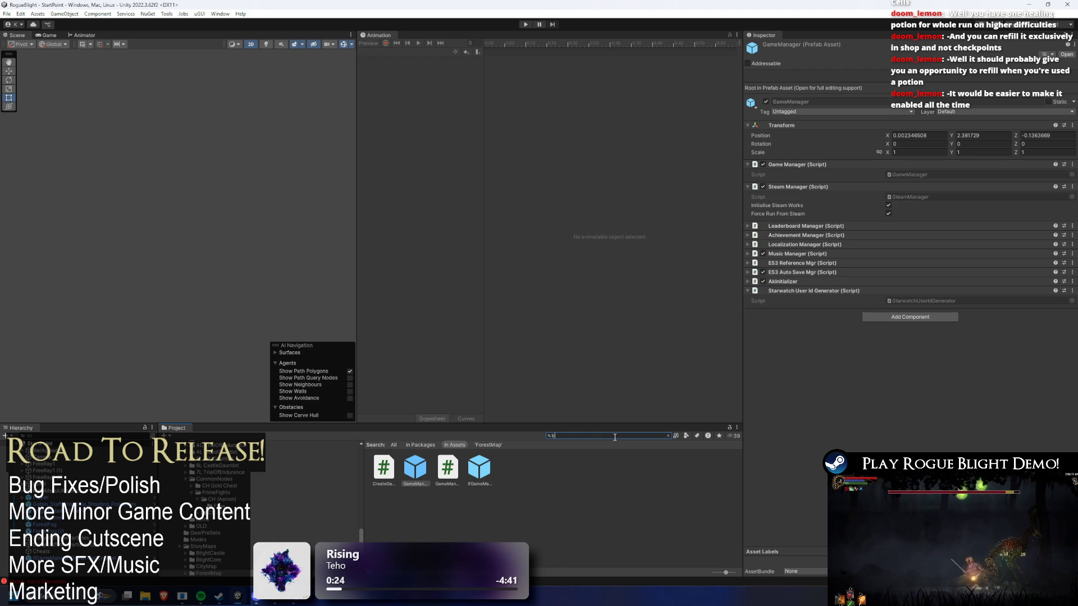
{"action": "type", "text": "fire"}
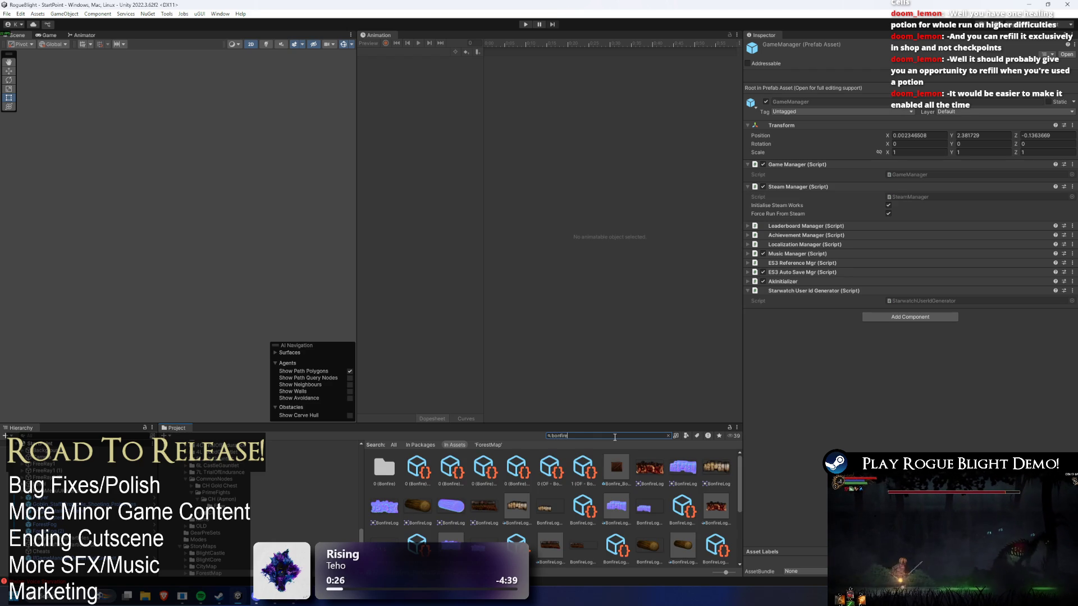
{"action": "left_click", "coordinate": [418, 468]}
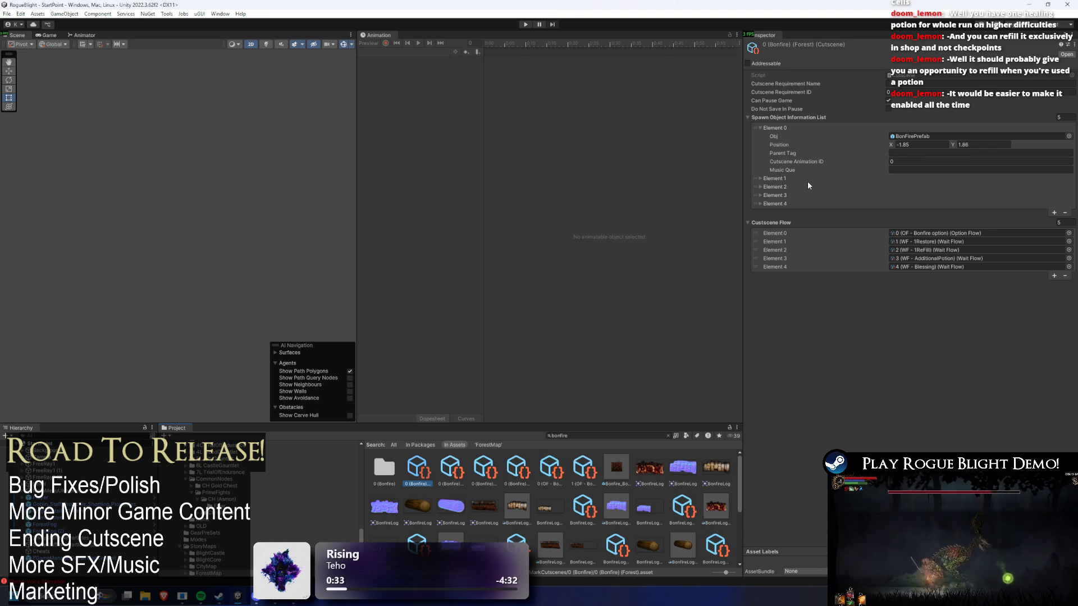
Inspect the cutscene's Spawn Object elements and open the Bonfire option flow asset
{"action": "left_click", "coordinate": [796, 178]}
{"action": "left_click", "coordinate": [796, 179]}
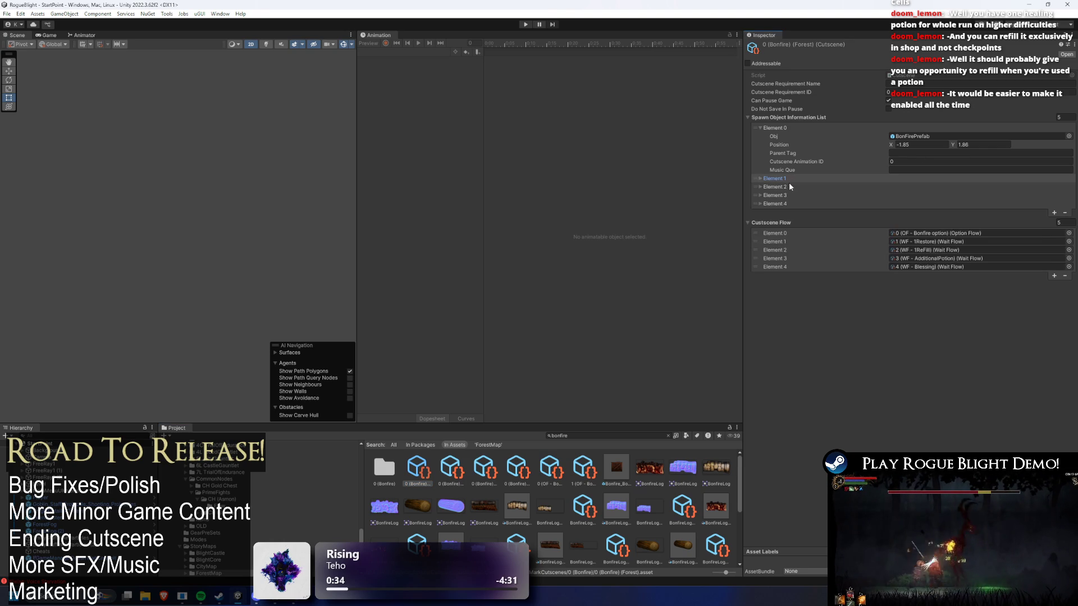
{"action": "left_click", "coordinate": [786, 186]}
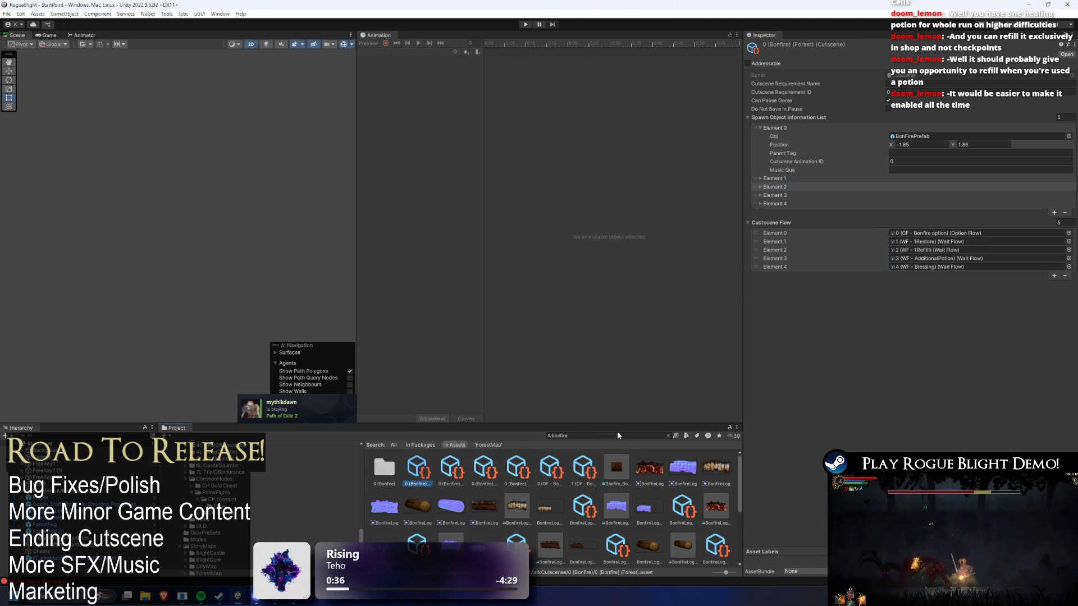
{"action": "double_click", "coordinate": [935, 233]}
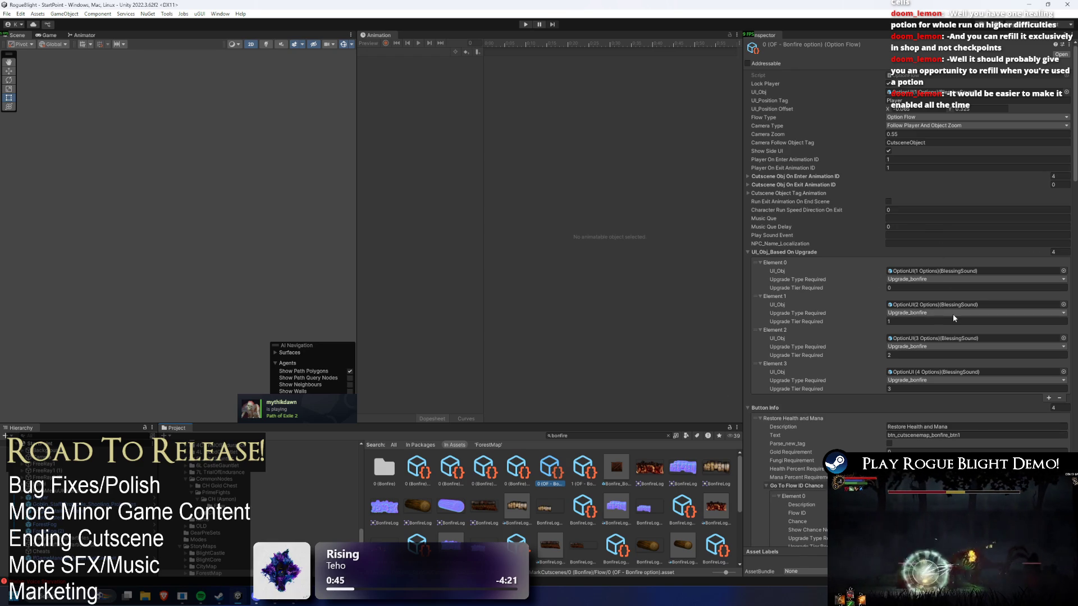
{"action": "scroll", "coordinate": [936, 245], "scroll_direction": "down", "scroll_amount": 2}
{"action": "scroll", "coordinate": [938, 257], "scroll_direction": "down", "scroll_amount": 3}
{"action": "scroll", "coordinate": [939, 276], "scroll_direction": "down", "scroll_amount": 3}
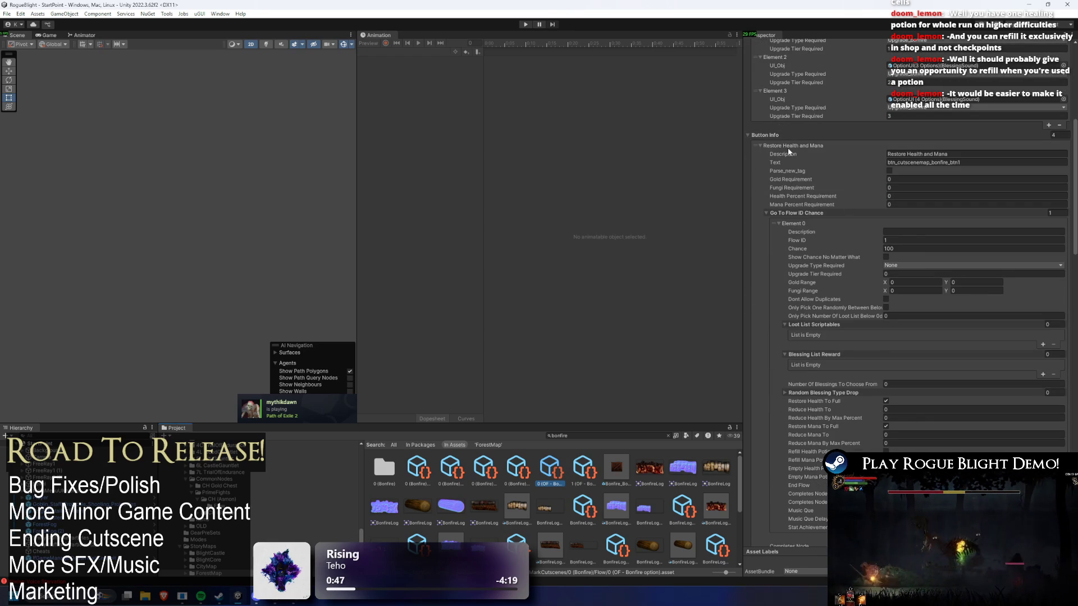
Review the Refill Potions button's reward settings and ping the OptionFlow script in the project
{"action": "left_click", "coordinate": [790, 147]}
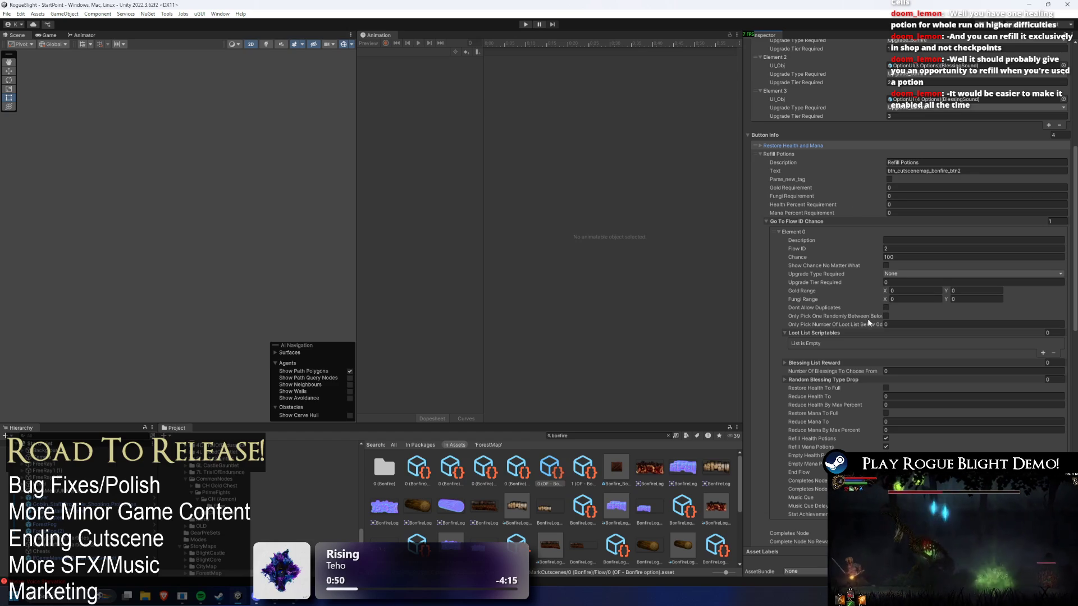
{"action": "left_click", "coordinate": [832, 363]}
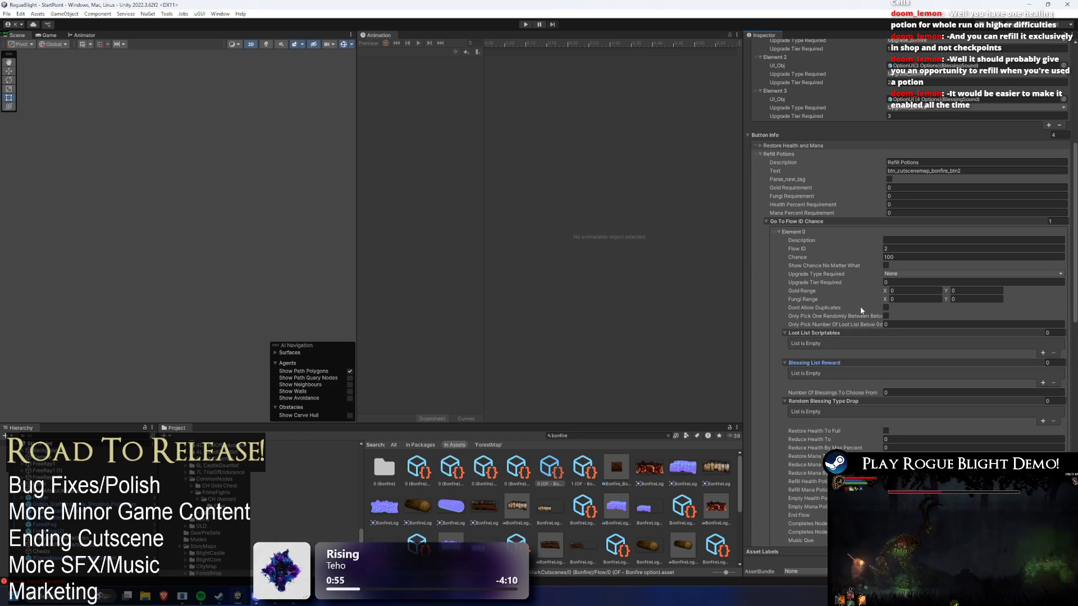
{"action": "scroll", "coordinate": [859, 312], "scroll_direction": "down", "scroll_amount": 1}
{"action": "scroll", "coordinate": [859, 312], "scroll_direction": "down", "scroll_amount": 2}
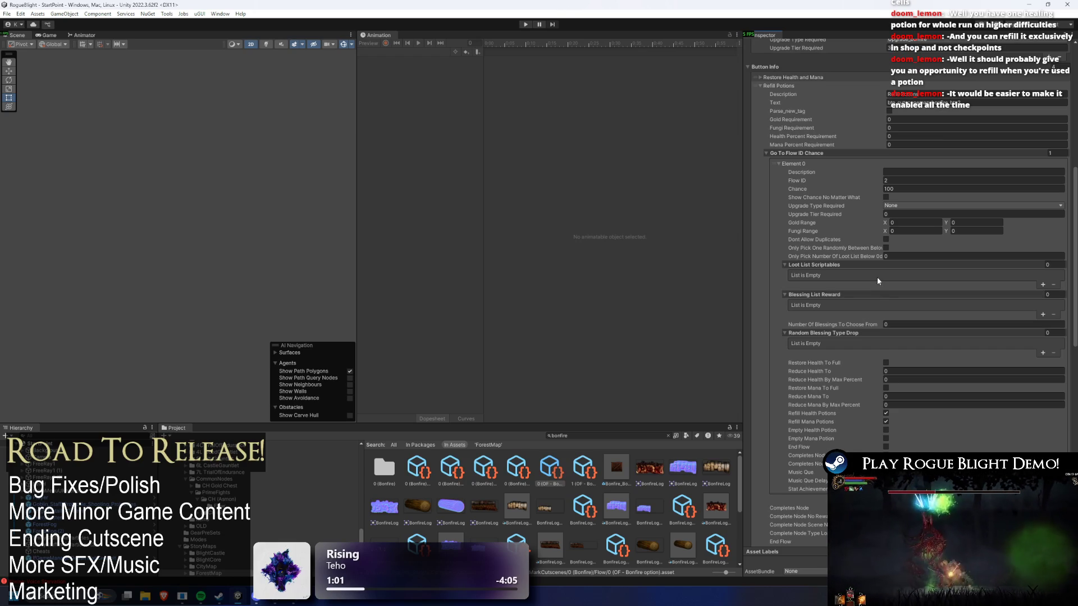
{"action": "scroll", "coordinate": [877, 287], "scroll_direction": "down", "scroll_amount": 1}
{"action": "scroll", "coordinate": [881, 278], "scroll_direction": "down", "scroll_amount": 2}
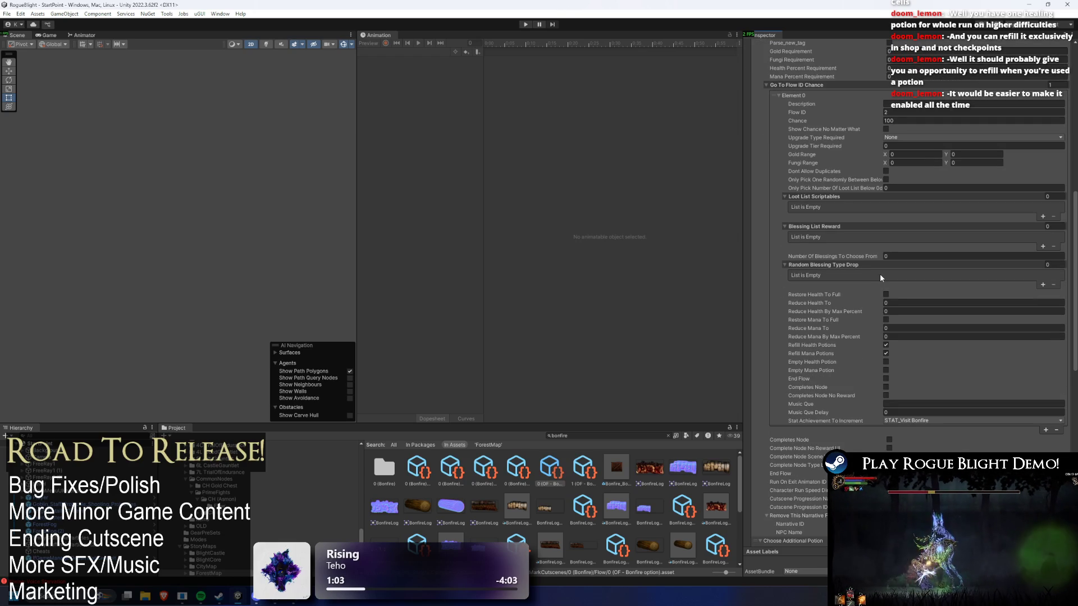
{"action": "scroll", "coordinate": [885, 275], "scroll_direction": "up", "scroll_amount": 1}
{"action": "scroll", "coordinate": [884, 275], "scroll_direction": "up", "scroll_amount": 2}
{"action": "scroll", "coordinate": [897, 244], "scroll_direction": "up", "scroll_amount": 2}
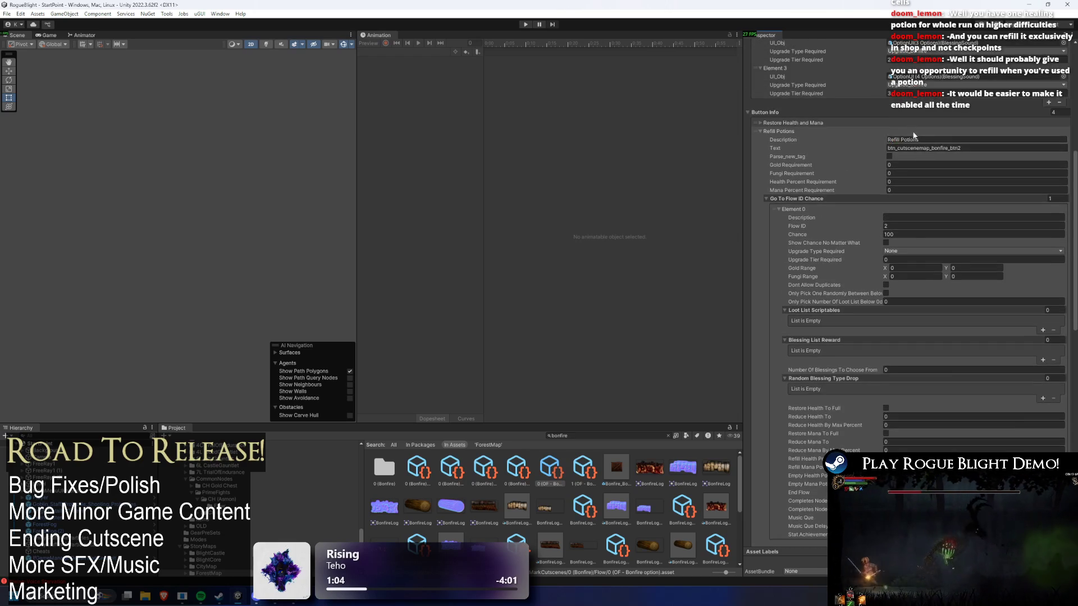
{"action": "scroll", "coordinate": [918, 203], "scroll_direction": "up", "scroll_amount": 2}
{"action": "scroll", "coordinate": [938, 158], "scroll_direction": "up", "scroll_amount": 2}
{"action": "scroll", "coordinate": [935, 134], "scroll_direction": "up", "scroll_amount": 5}
{"action": "scroll", "coordinate": [926, 102], "scroll_direction": "up", "scroll_amount": 5}
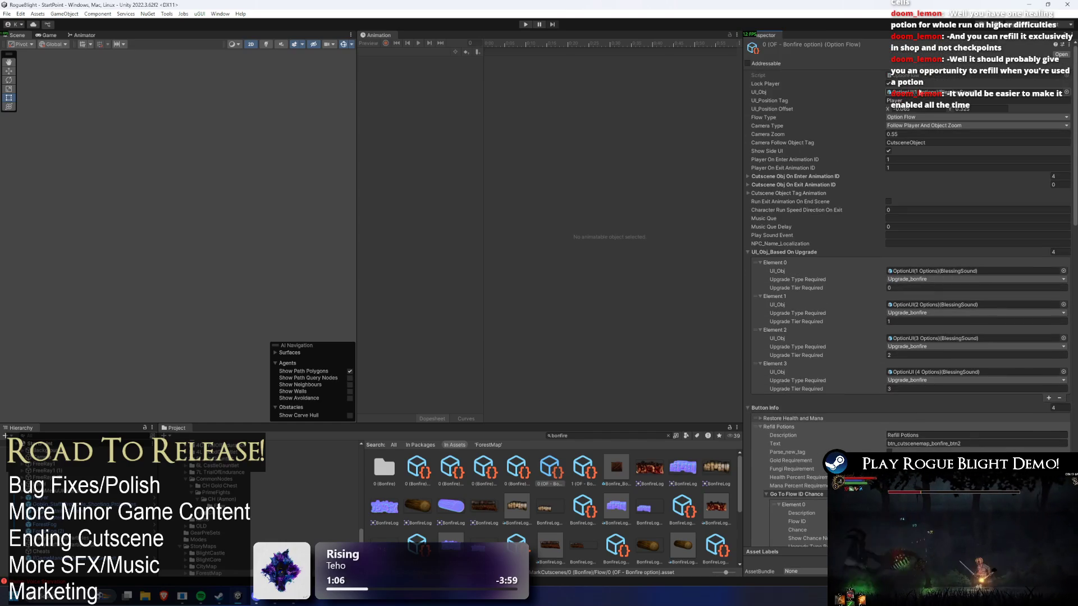
{"action": "left_click", "coordinate": [923, 75]}
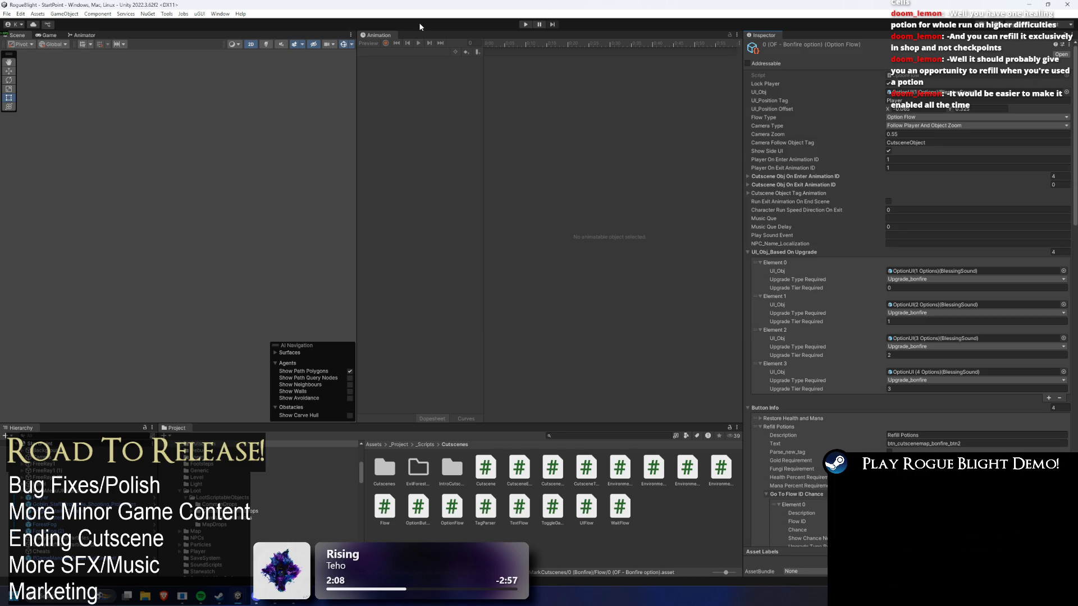
{"action": "left_click", "coordinate": [526, 24]}
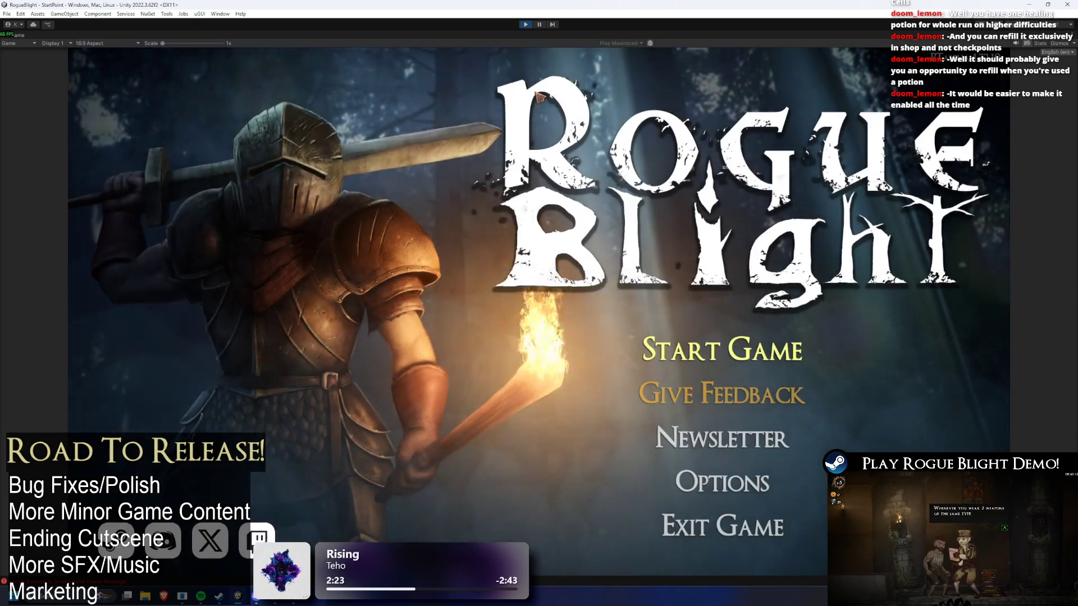
{"action": "left_click", "coordinate": [721, 350]}
{"action": "left_click", "coordinate": [732, 310]}
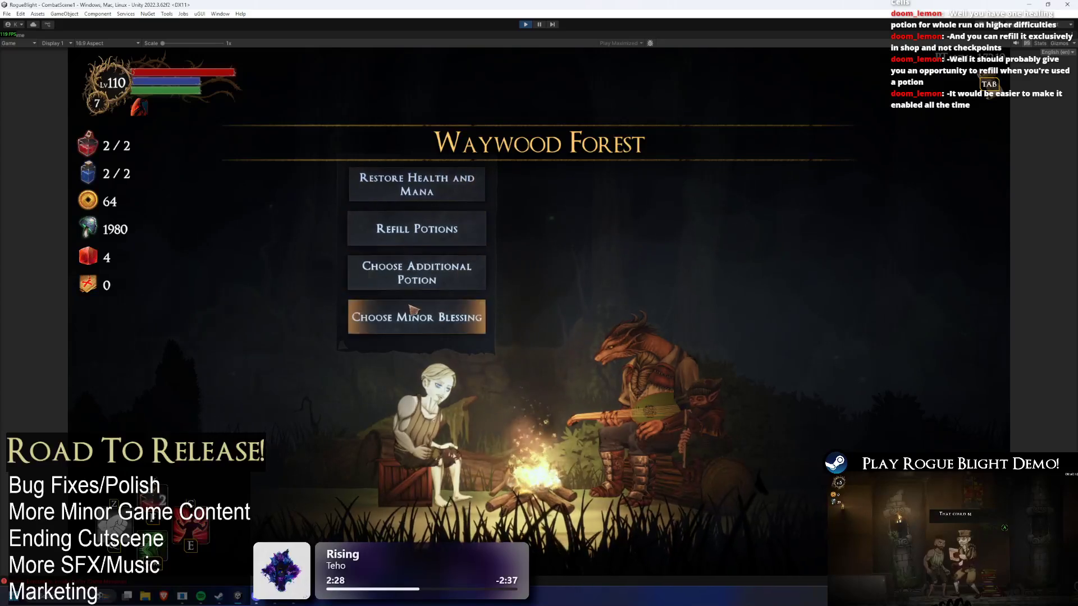
{"action": "key", "text": "q"}
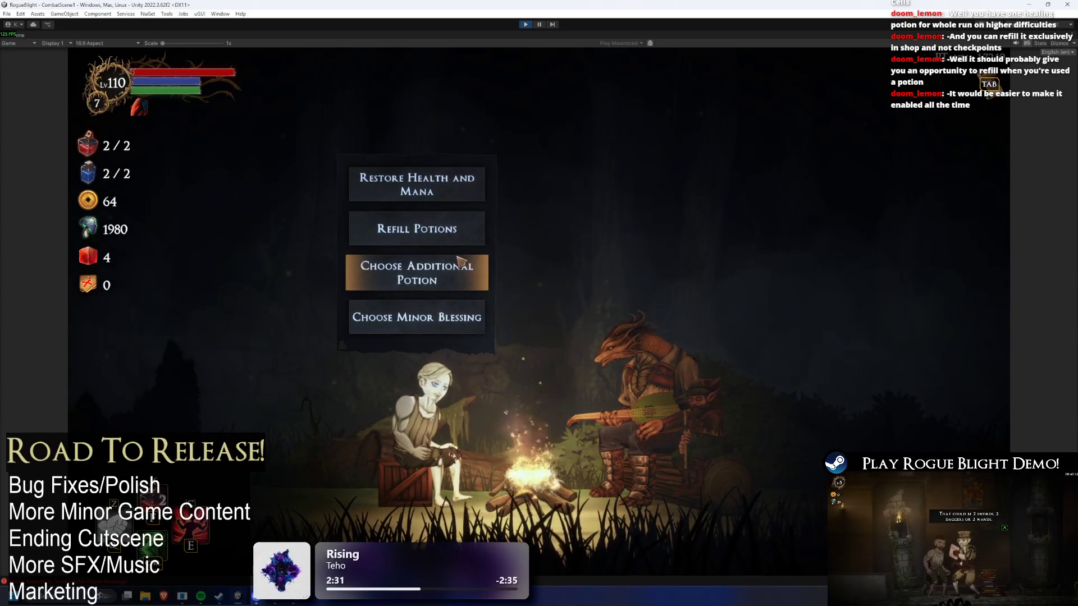
{"action": "left_click", "coordinate": [450, 229]}
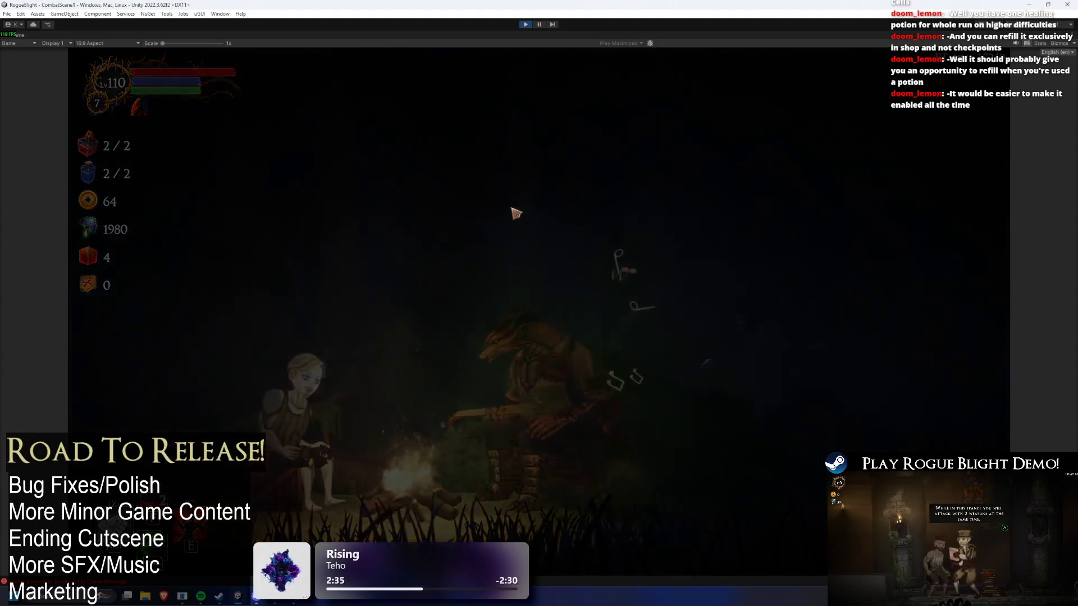
{"action": "key", "text": "q"}
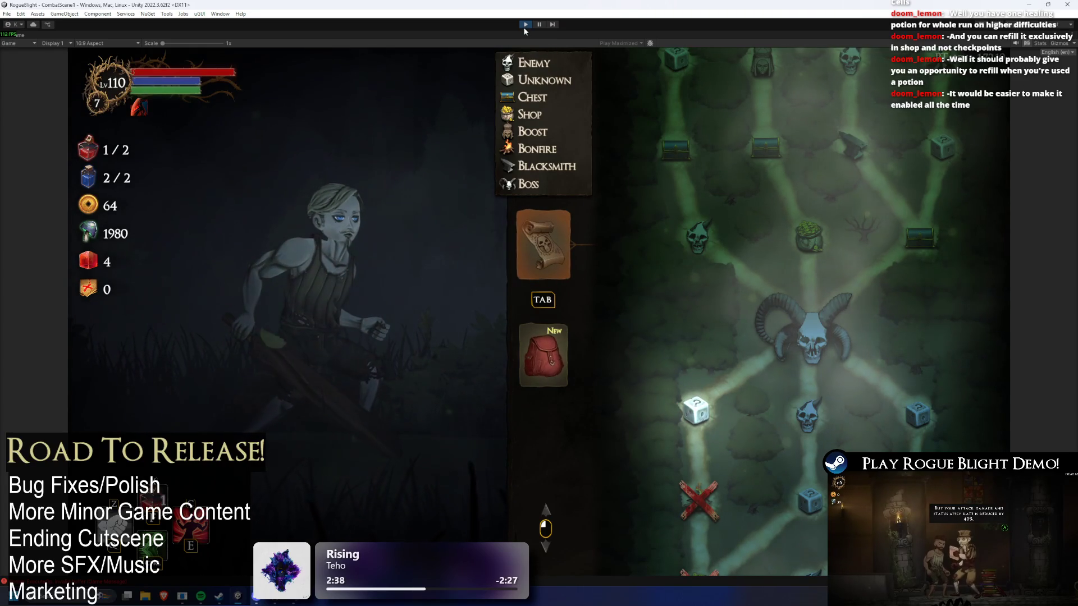
{"action": "left_click", "coordinate": [525, 25]}
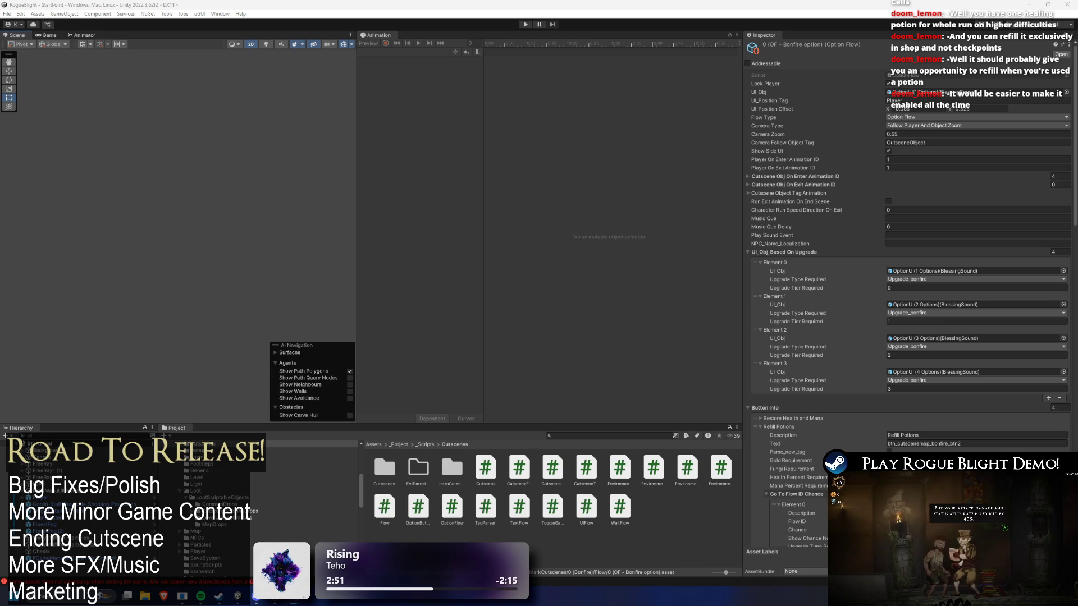
Paste the refill check code into TODO.txt and make room above the DEMO Must Do list
{"action": "key", "text": "alt+Tab"}
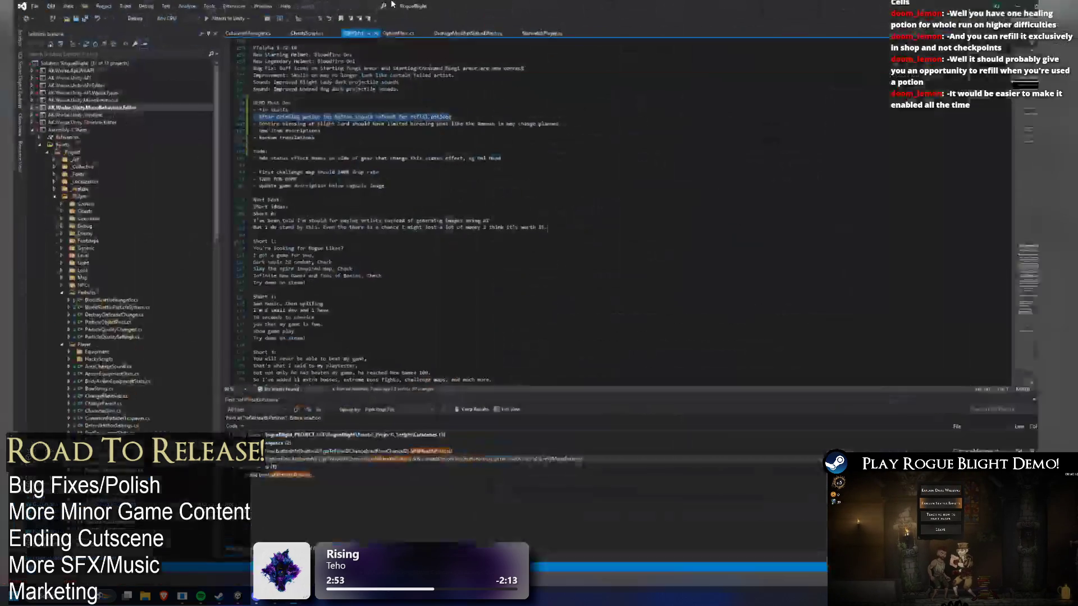
{"action": "left_click", "coordinate": [468, 115]}
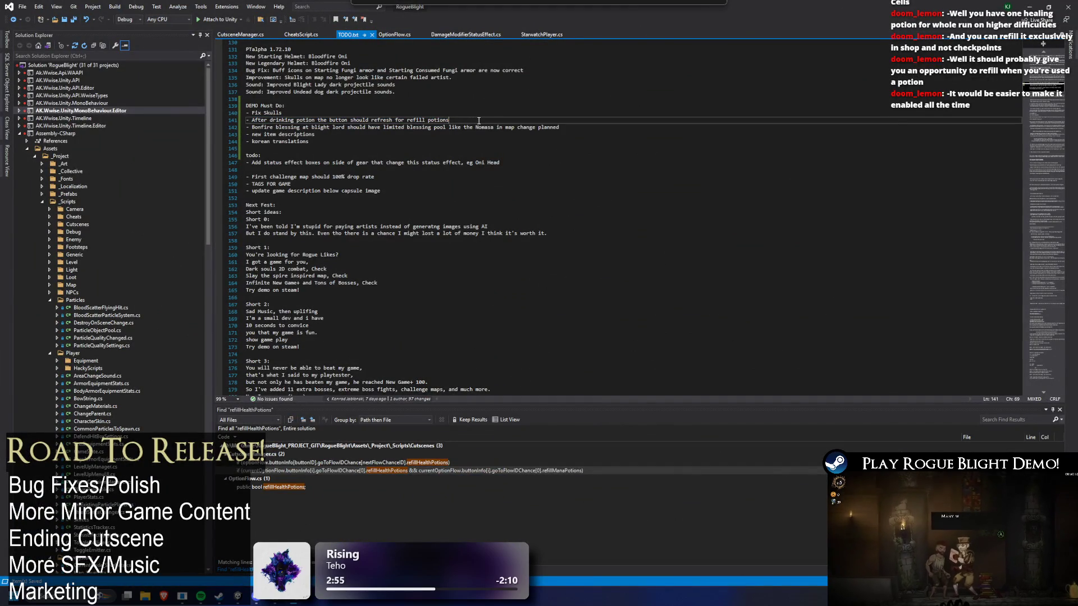
{"action": "type", "text": "if (currentOptionFlow.buttonInfo[i].goToFlowIDChance[0].refillHealthPotions && currentOptionFlow.buttonInfo[i].goToFlowIDChance[0].refillManaPotions)"}
{"action": "scroll", "coordinate": [379, 127], "scroll_direction": "up", "scroll_amount": 2}
{"action": "left_click", "coordinate": [290, 141]}
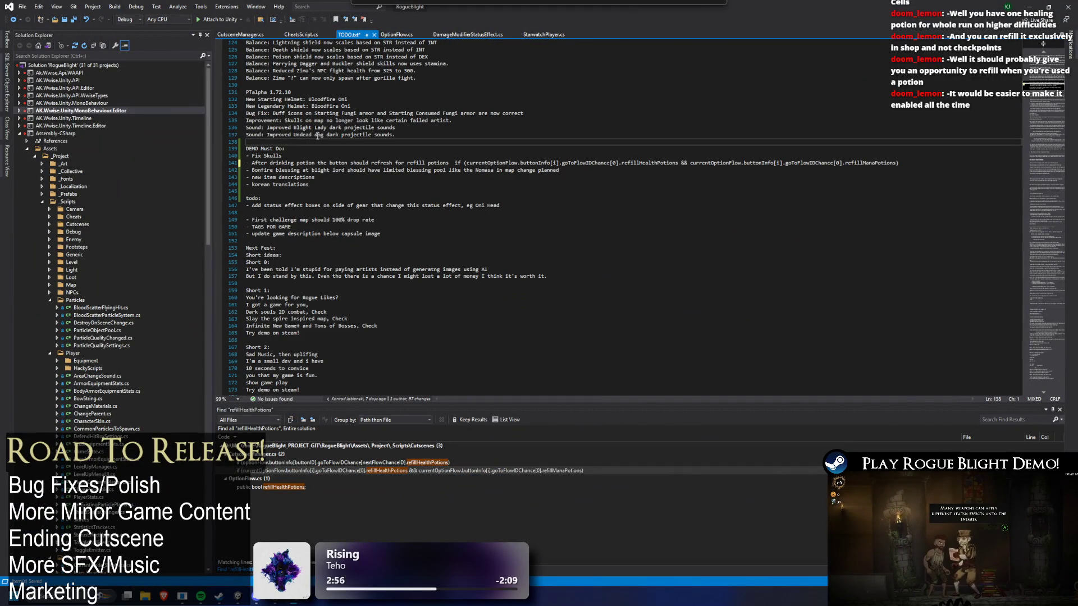
{"action": "scroll", "coordinate": [318, 134], "scroll_direction": "up", "scroll_amount": 3, "text": "ctrl"}
{"action": "key", "text": "Return"}
{"action": "key", "text": "Return"}
{"action": "key", "text": "Up"}
{"action": "type", "text": "Bo"}
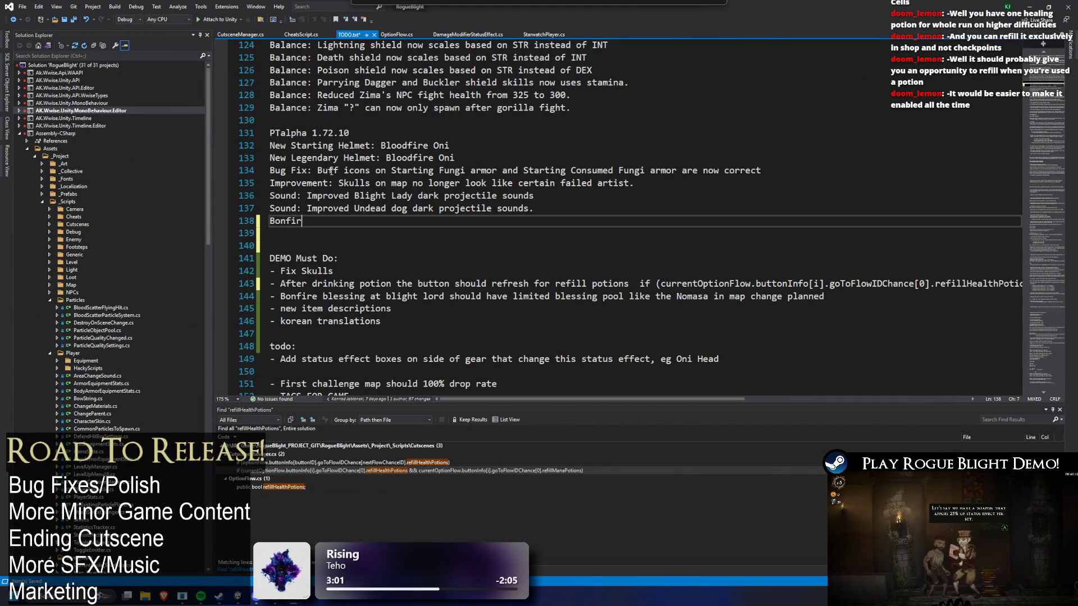
{"action": "type", "text": "re"}
{"action": "type", "text": "Re"}
{"action": "type", "text": "otion"}
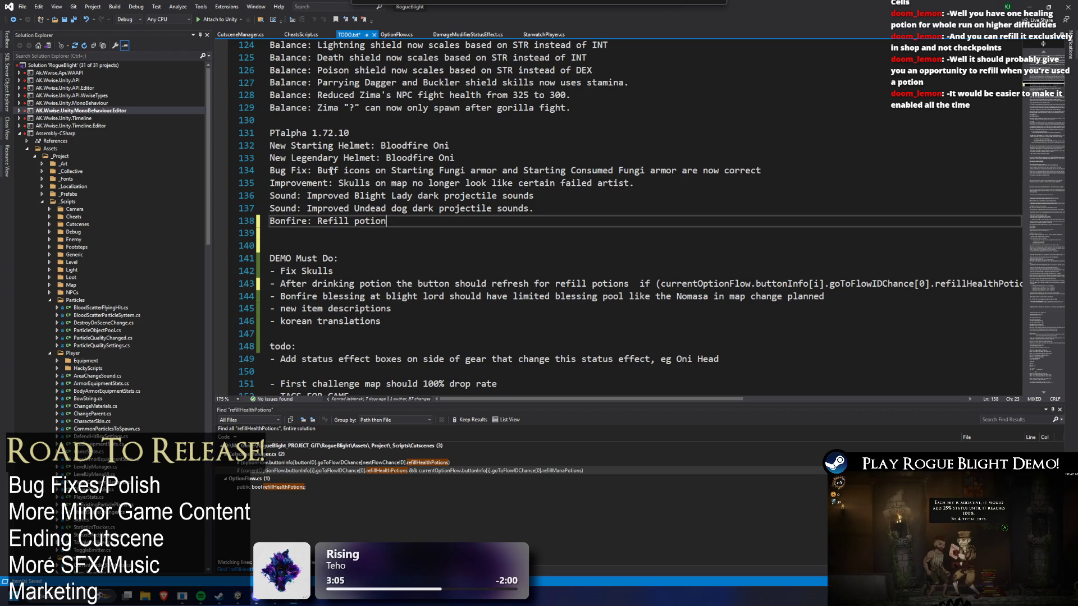
{"action": "type", "text": "s button no longer is"}
Write the Bonfire note: refill potions no longer blocked when potions are full
{"action": "key", "text": "BackSpace"}
{"action": "key", "text": "BackSpace"}
{"action": "key", "text": "BackSpace"}
{"action": "type", "text": "is disab"}
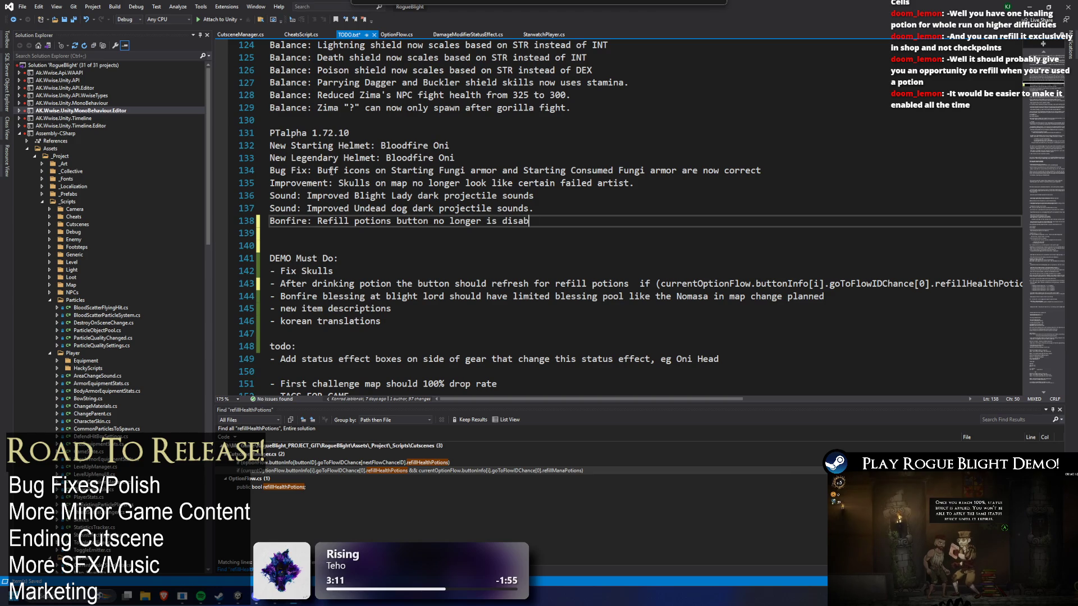
{"action": "type", "text": "led when ful"}
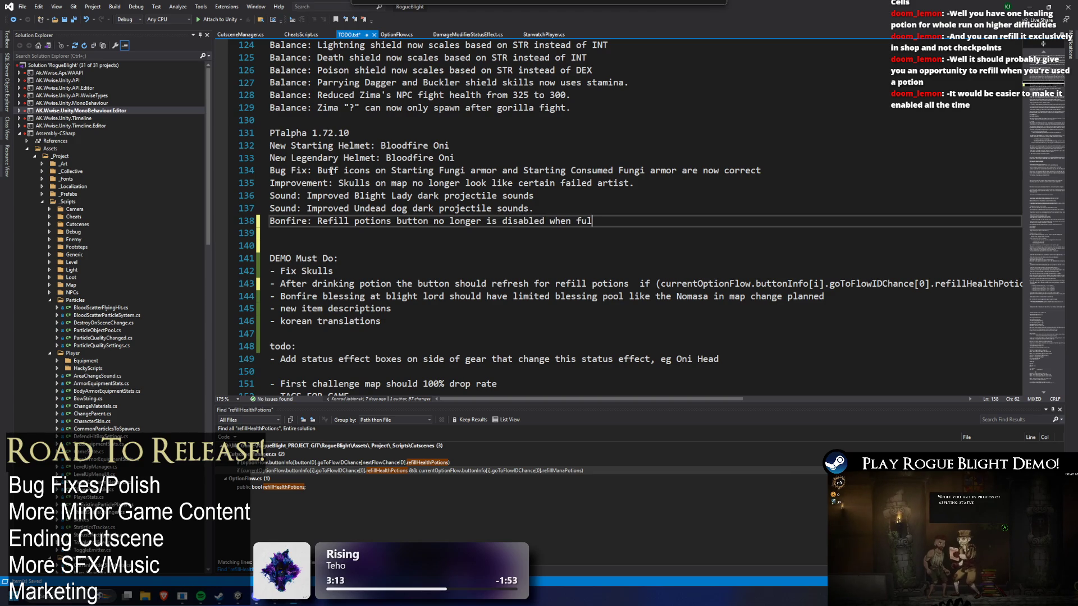
{"action": "type", "text": "l on potions."}
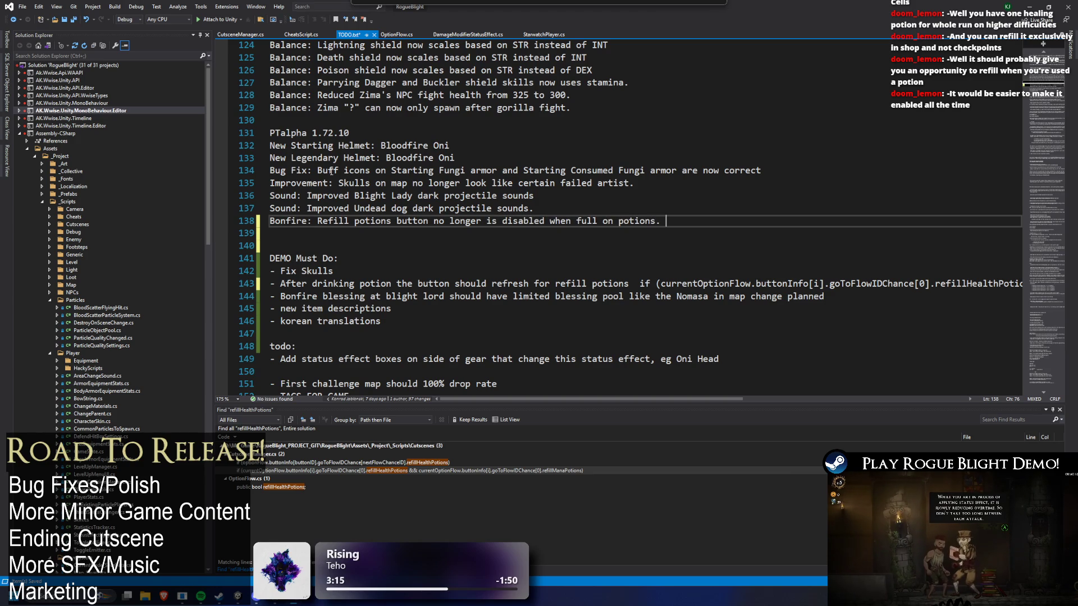
{"action": "type", "text": "He re"}
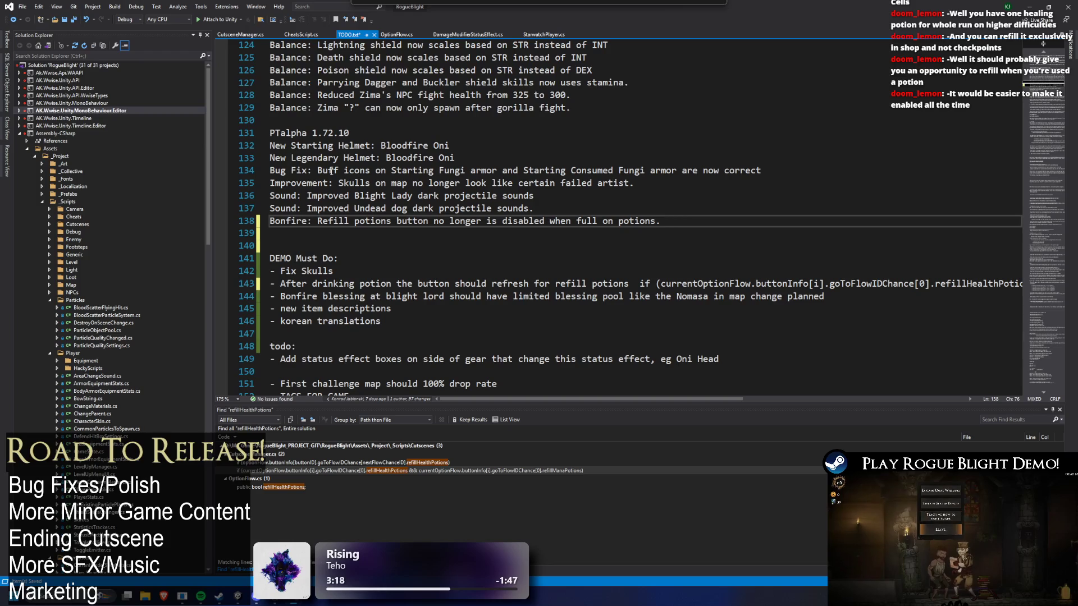
{"action": "type", "text": "He rea"}
{"action": "key", "text": "BackSpace"}
{"action": "key", "text": "BackSpace"}
{"action": "key", "text": "BackSpace"}
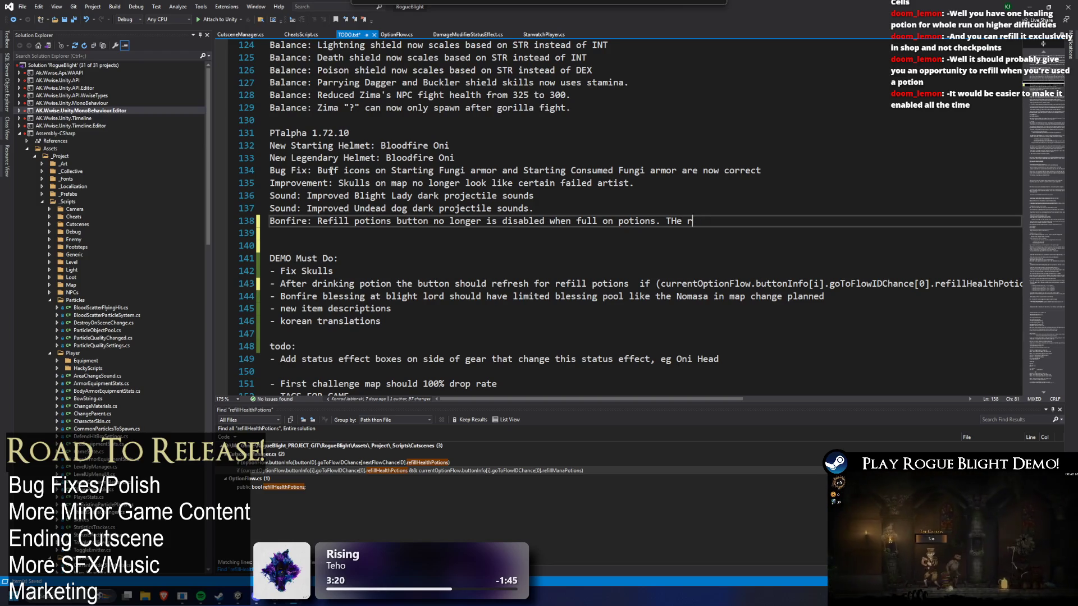
{"action": "type", "text": "he reason "}
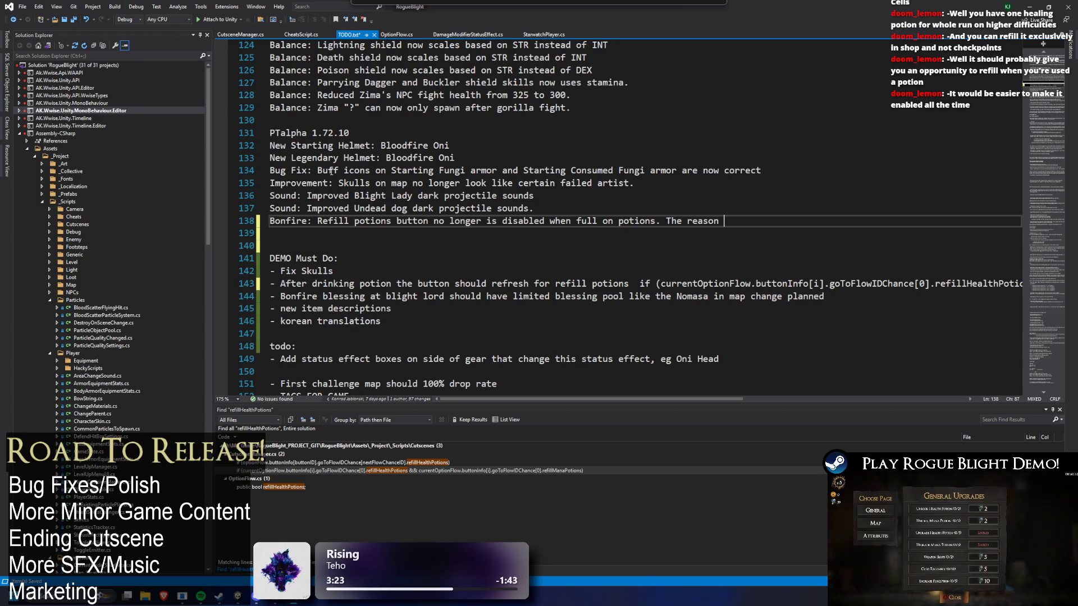
{"action": "type", "text": "for it is "}
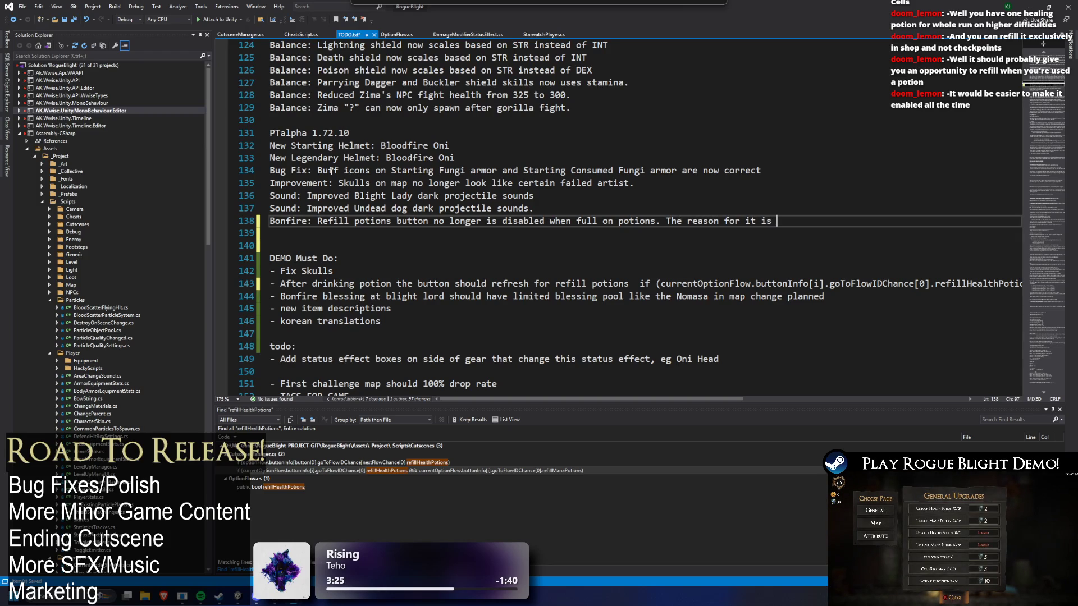
{"action": "type", "text": "because you ca"}
{"action": "type", "text": "n now drink"}
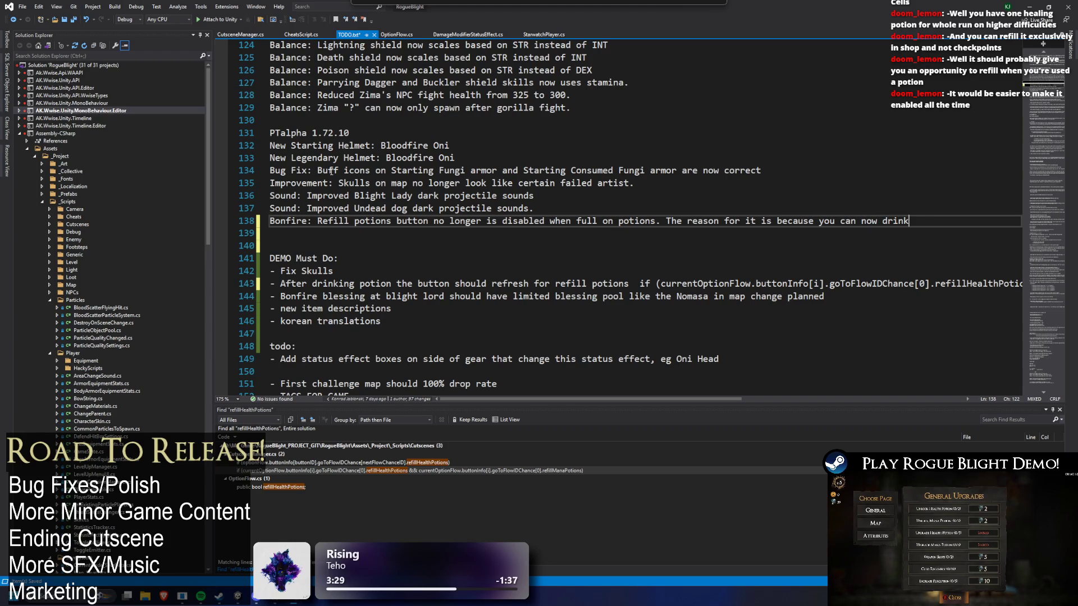
{"action": "type", "text": " potions during"}
{"action": "key", "text": "BackSpace"}
{"action": "type", "text": "onfire."}
{"action": "left_click", "coordinate": [234, 221]}
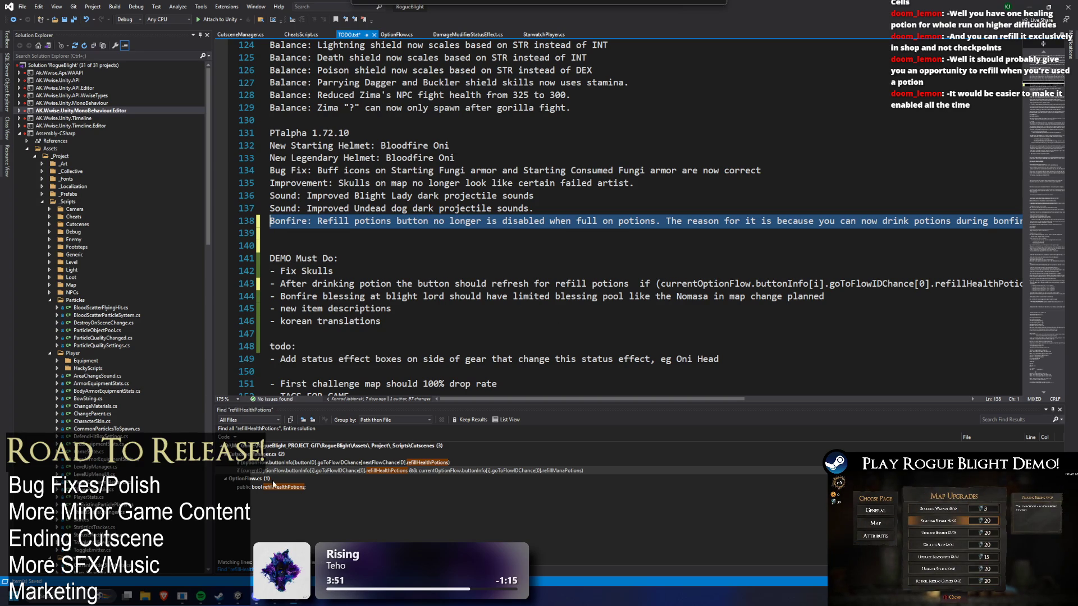
Clear the note selection and return to the Unity Editor
{"action": "left_click", "coordinate": [240, 598]}
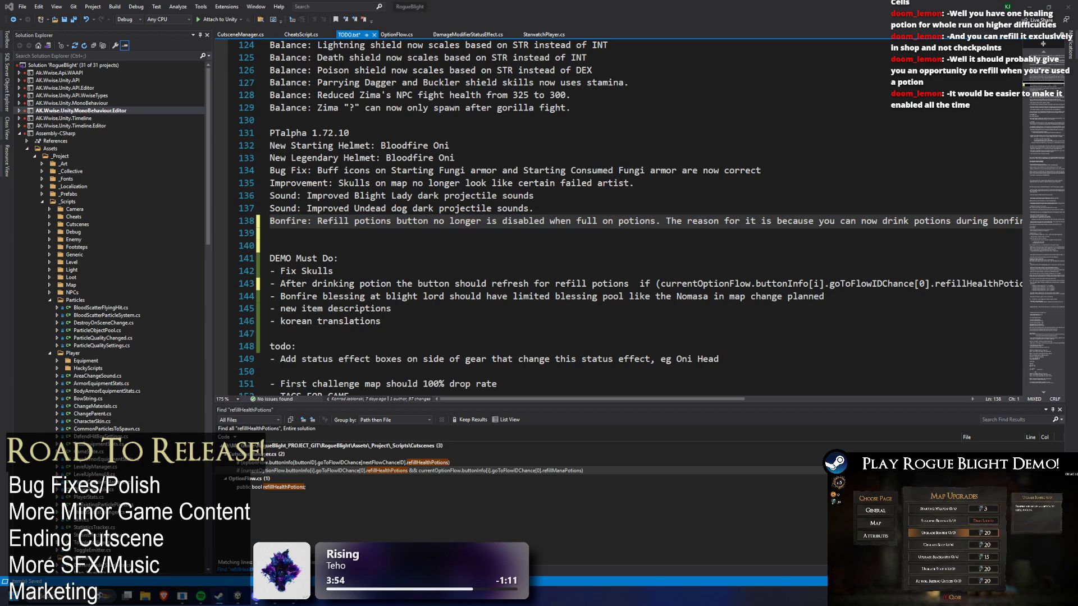
{"action": "key", "text": "alt+Tab"}
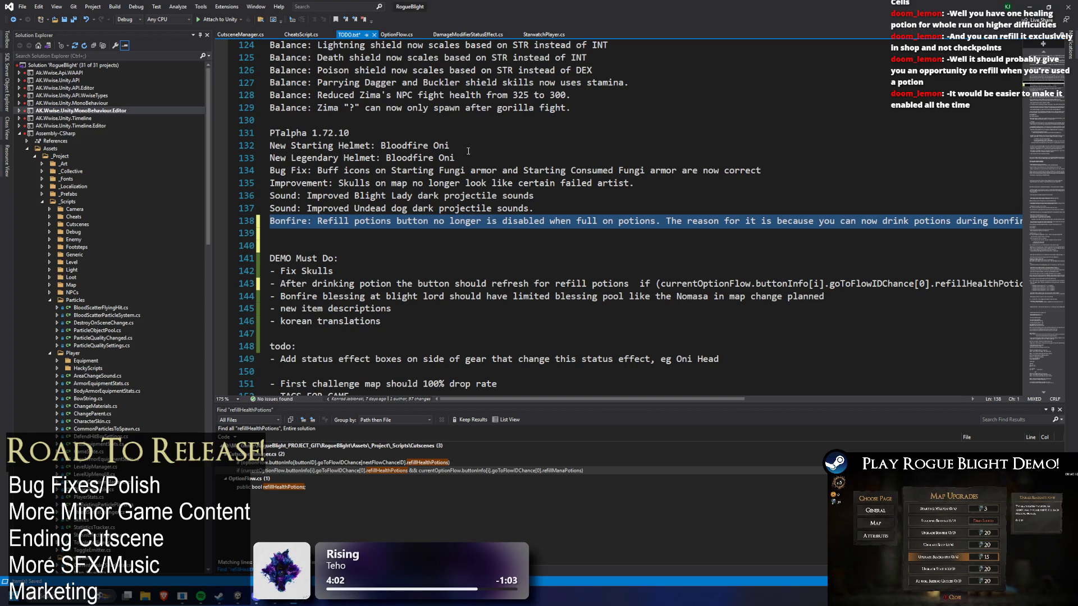
{"action": "left_click", "coordinate": [485, 146]}
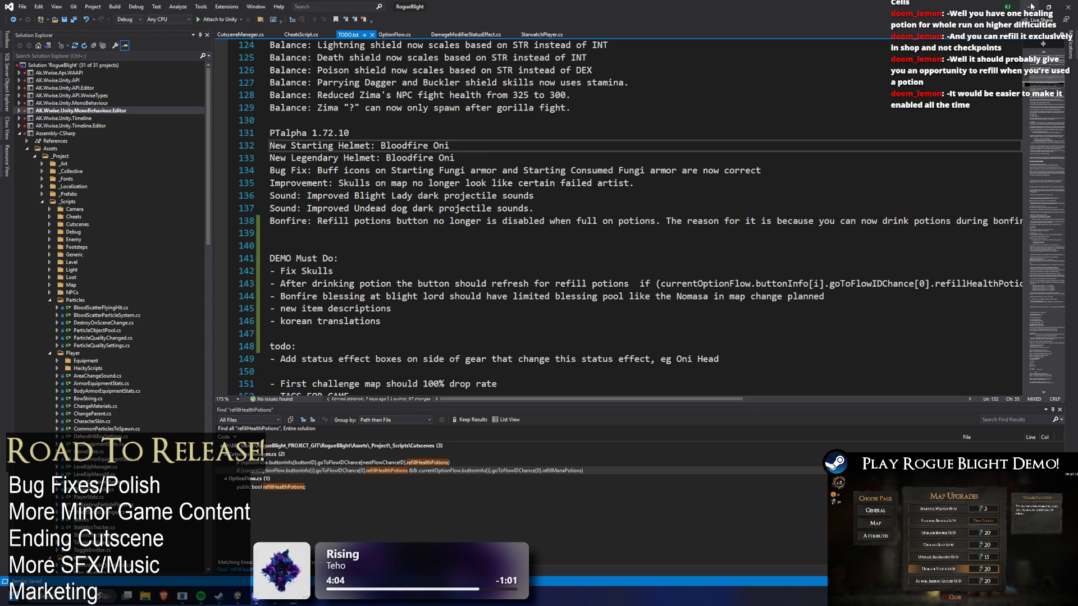
{"action": "key", "text": "alt+Tab"}
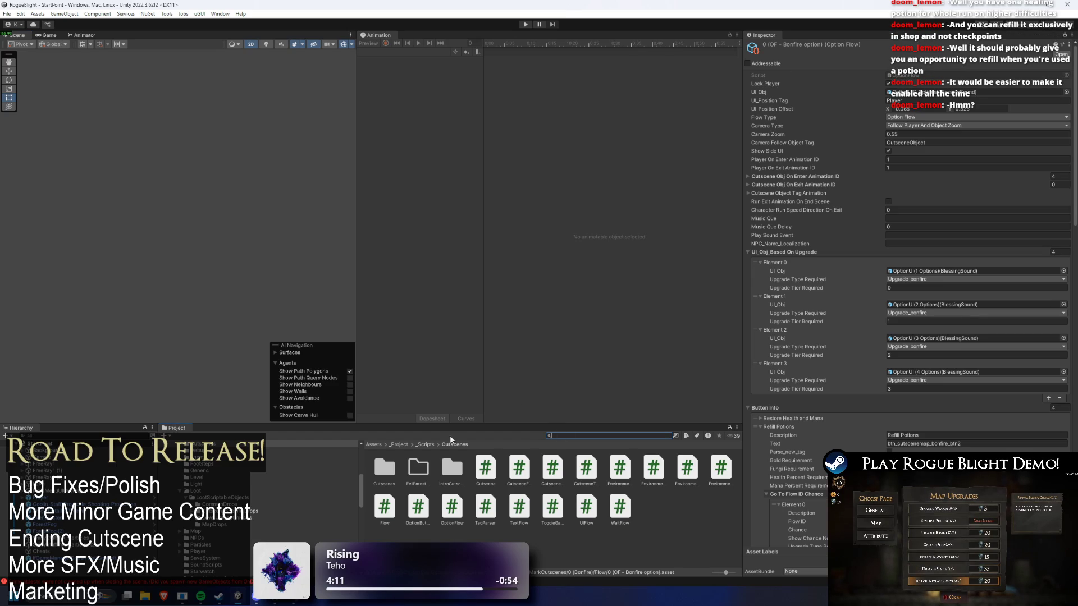
Launch Steam from Start search and play Rogue Blight Demo from the library
{"action": "key", "text": "super"}
{"action": "type", "text": "steam"}
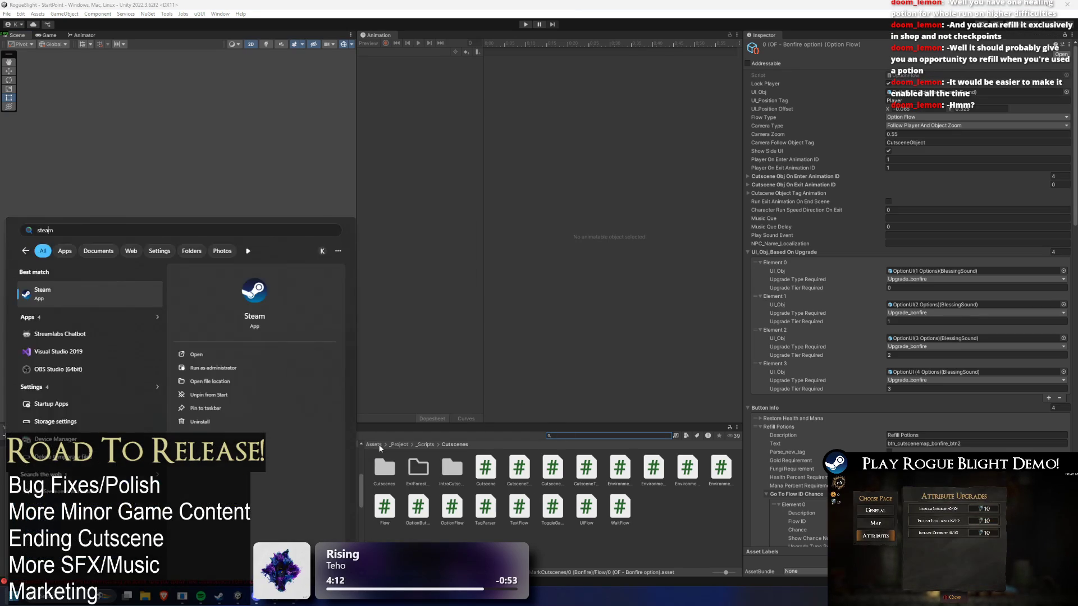
{"action": "key", "text": "Return"}
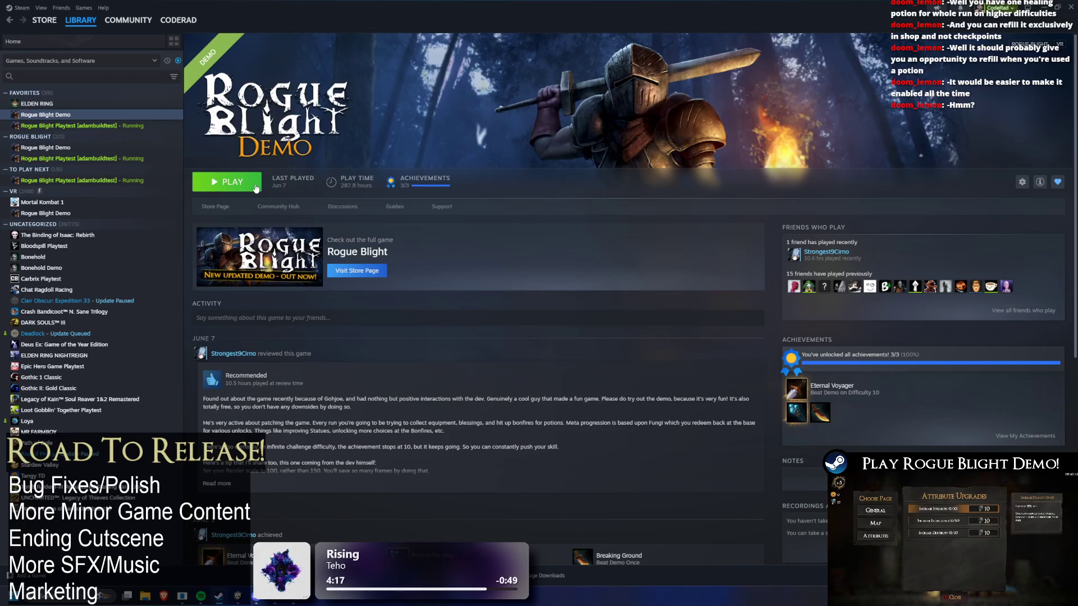
{"action": "left_click", "coordinate": [252, 193]}
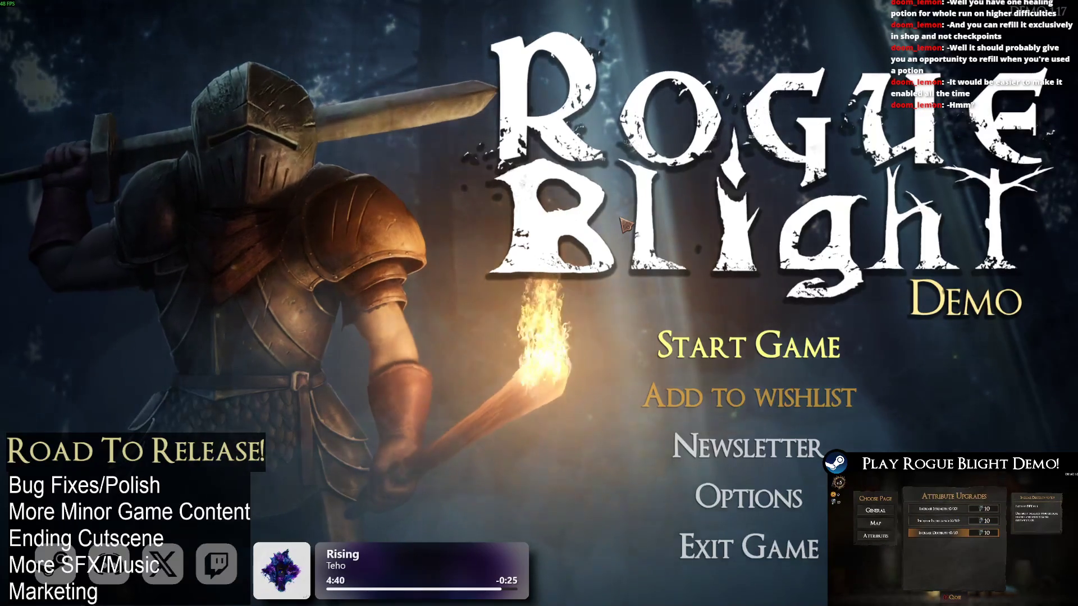
Start the game, load the first save slot and walk to the map NPC
{"action": "left_click", "coordinate": [749, 346]}
{"action": "left_click", "coordinate": [809, 300]}
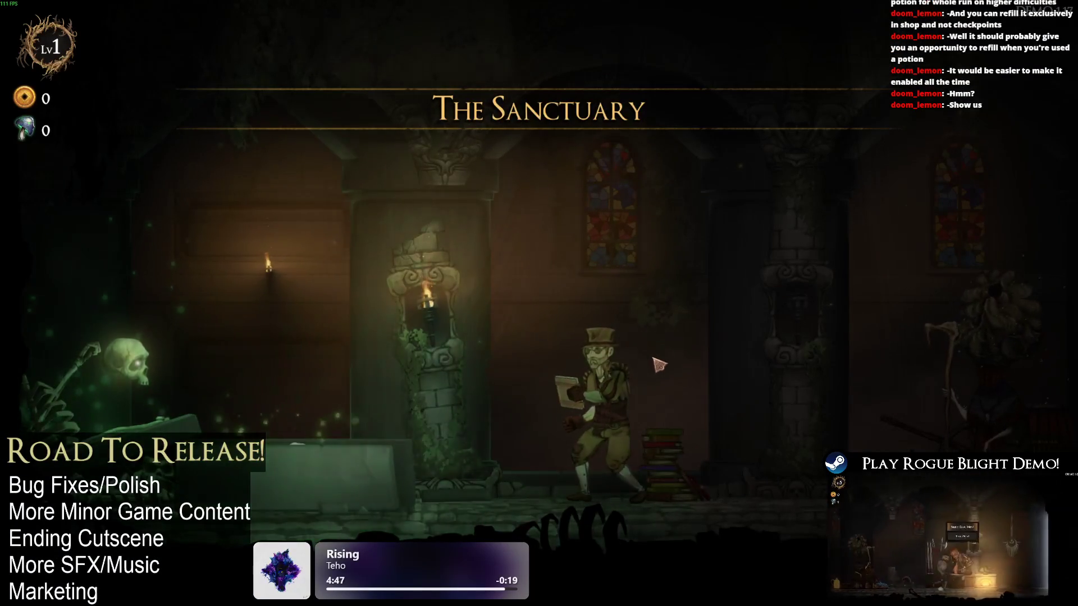
{"action": "key", "text": "d"}
{"action": "key", "text": "d"}
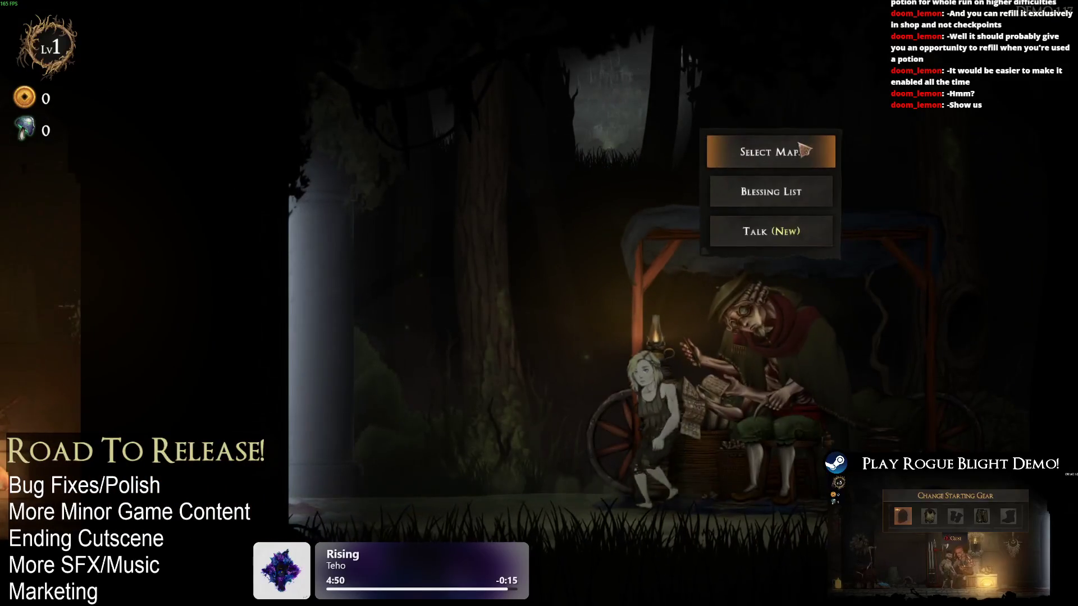
Select Waywood Forest, start the map and confirm the Wooden Sword as starting weapon
{"action": "left_click", "coordinate": [782, 150]}
{"action": "left_click", "coordinate": [393, 270]}
{"action": "left_click", "coordinate": [664, 281]}
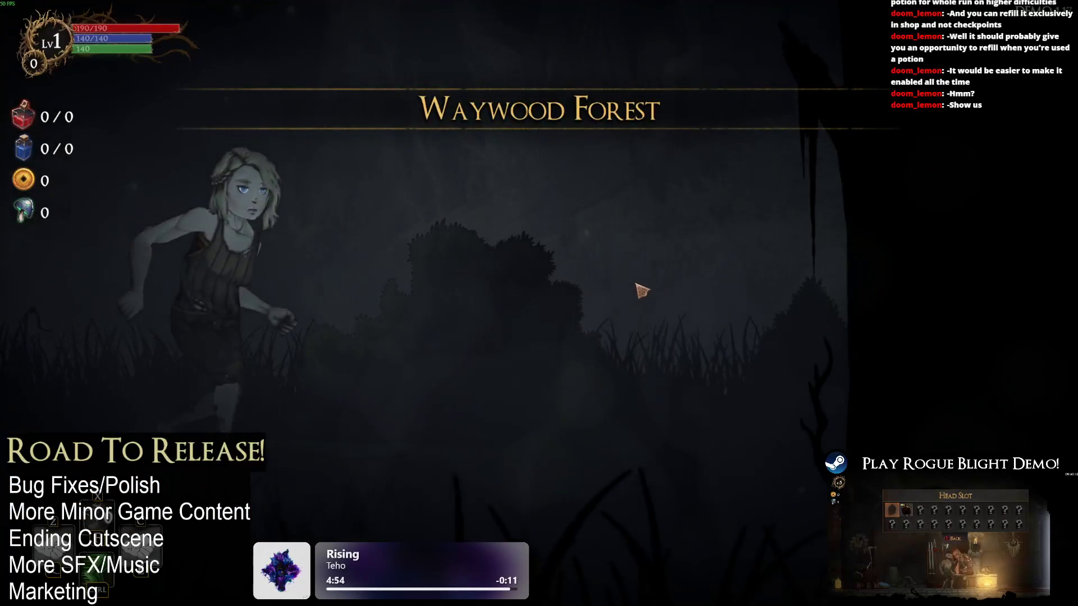
{"action": "left_click", "coordinate": [539, 270]}
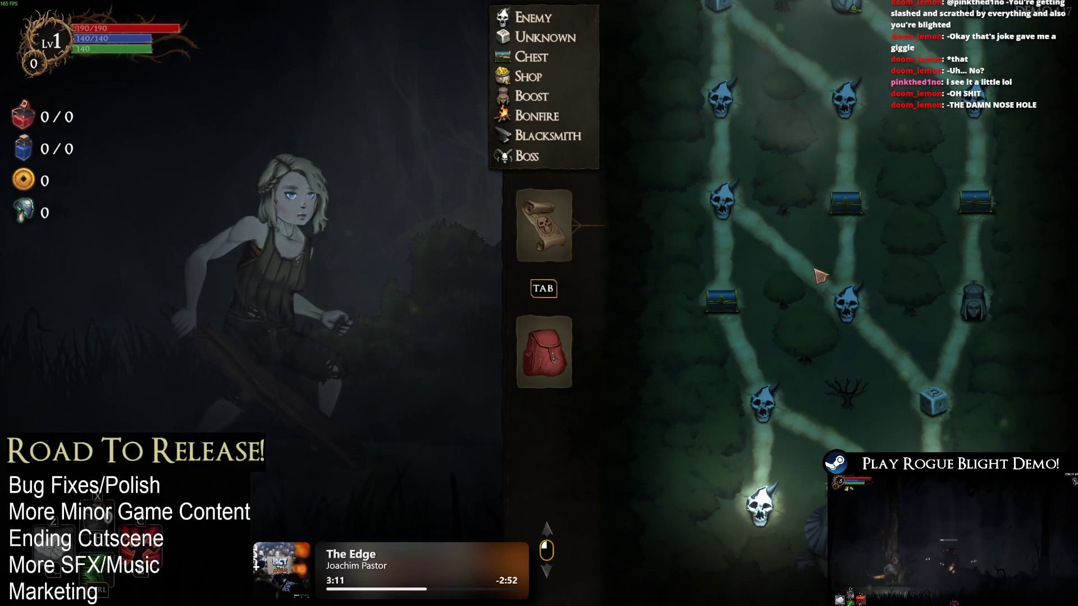
Switch to the Unity Editor and start the project in Play mode
{"action": "key", "text": "alt+Tab"}
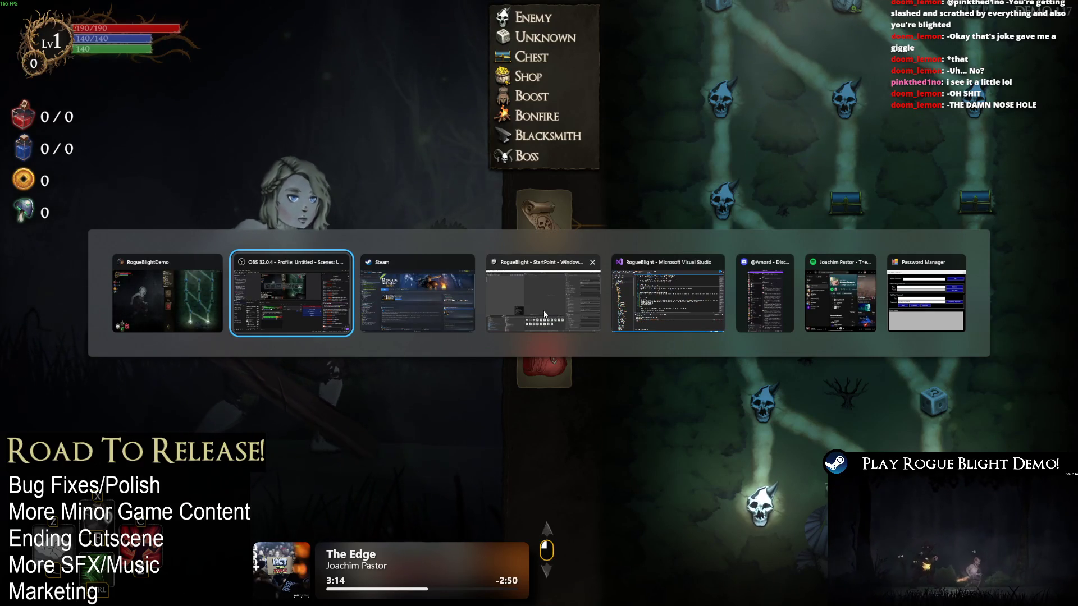
{"action": "left_click", "coordinate": [560, 305]}
{"action": "left_click", "coordinate": [524, 24]}
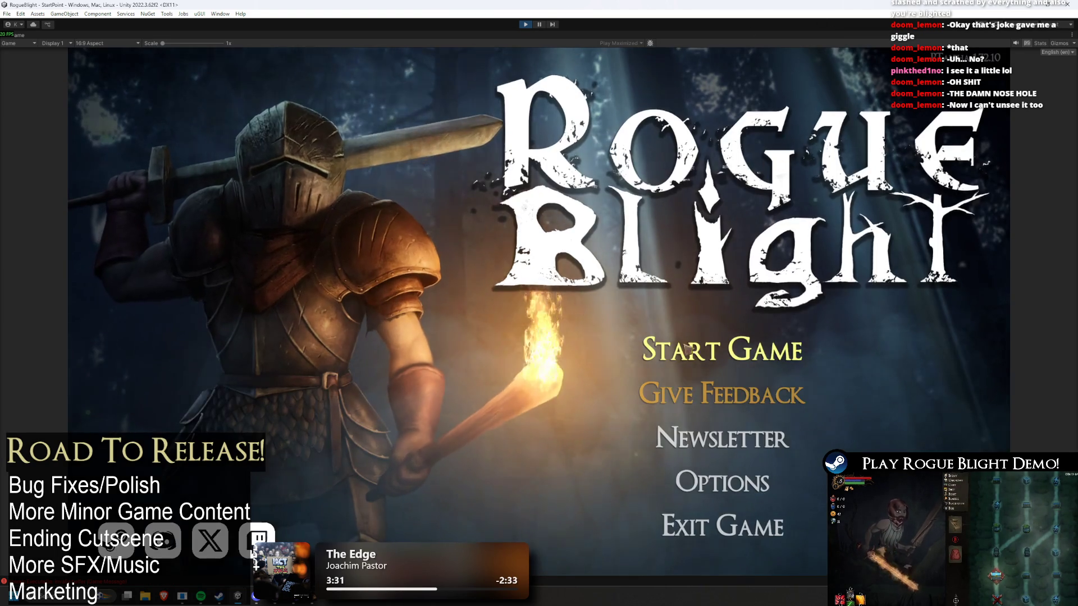
Start the game in the preview, load a save and adjust the music volume
{"action": "left_click", "coordinate": [722, 350]}
{"action": "left_click", "coordinate": [710, 290]}
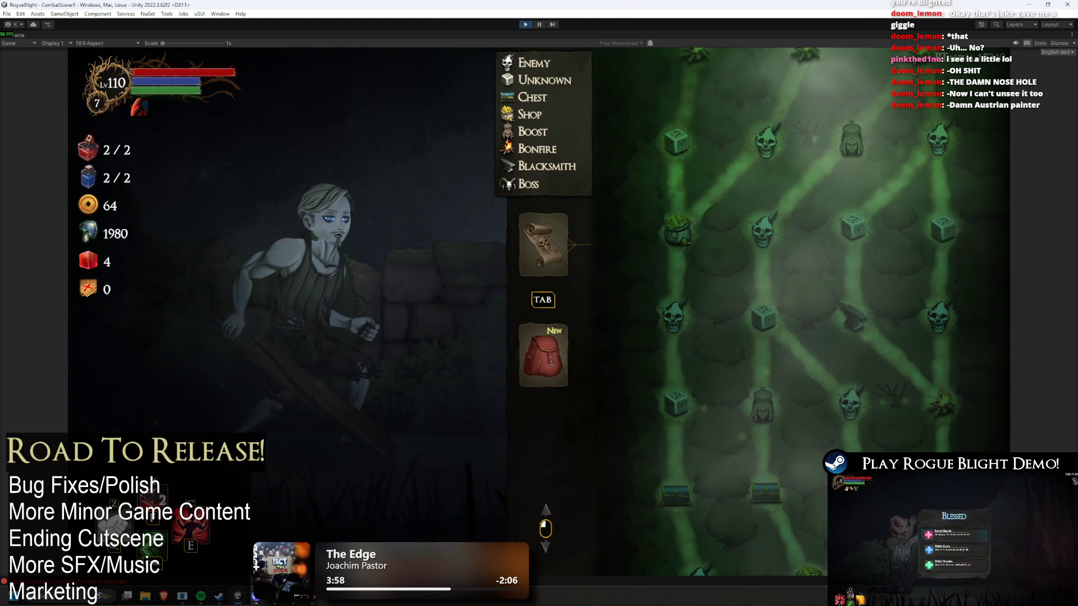
{"action": "key", "text": "XF86AudioRaiseVolume"}
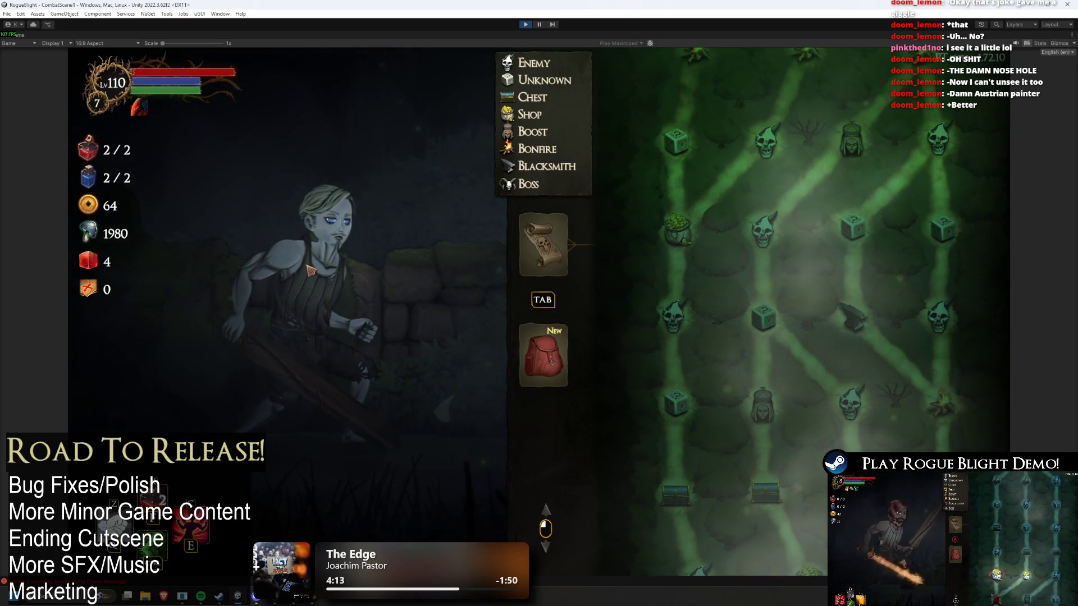
{"action": "scroll", "coordinate": [758, 294], "scroll_direction": "down", "scroll_amount": 5}
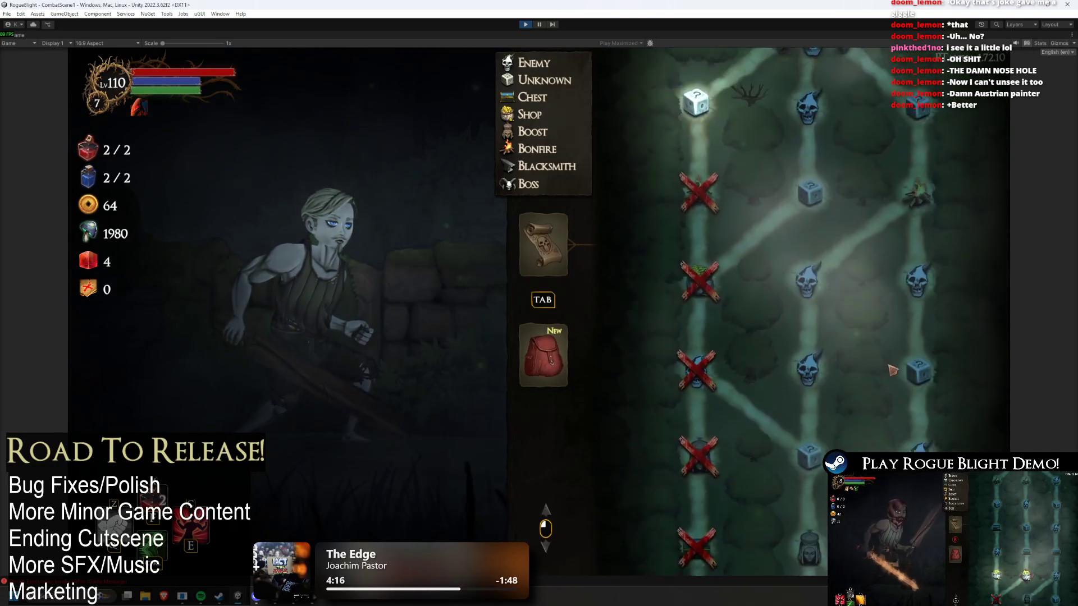
{"action": "scroll", "coordinate": [764, 210], "scroll_direction": "up", "scroll_amount": 4}
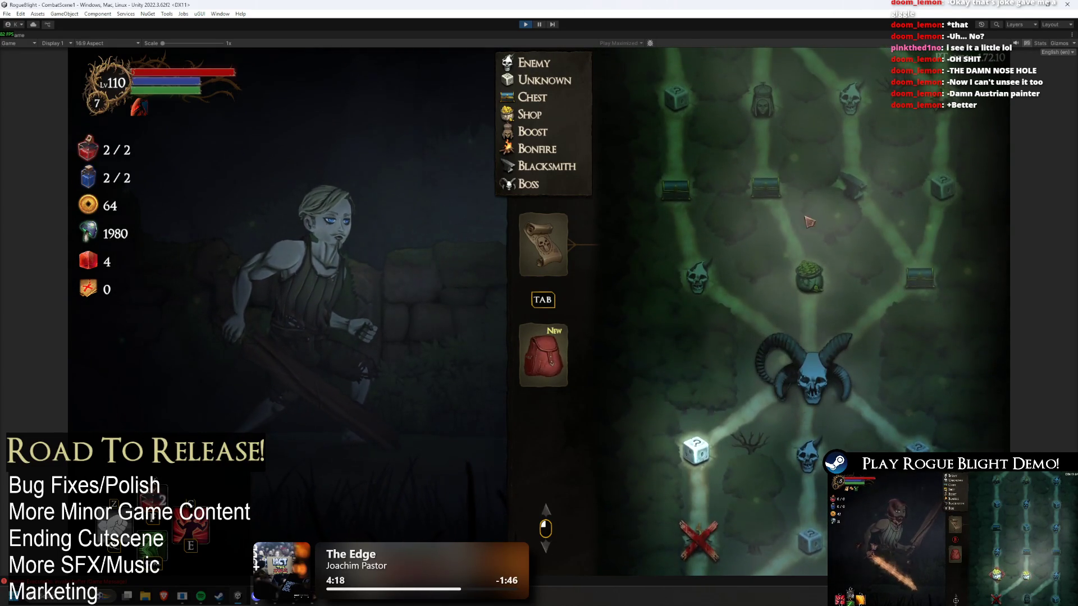
{"action": "scroll", "coordinate": [876, 270], "scroll_direction": "up", "scroll_amount": 3}
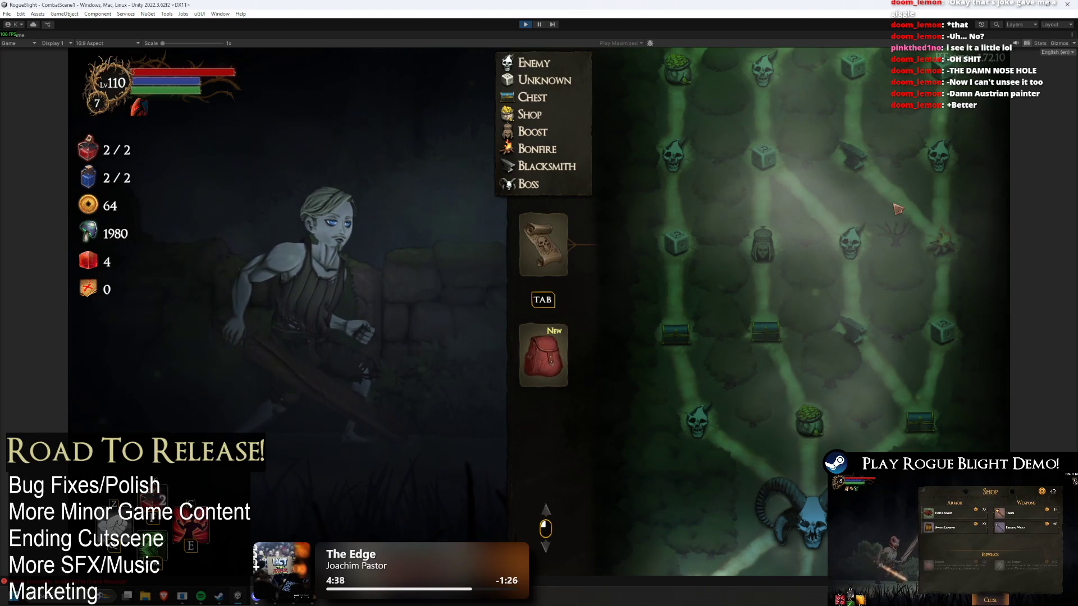
Bring up Rogue Blight Demo in the Steam library and open its store page
{"action": "left_click", "coordinate": [218, 598]}
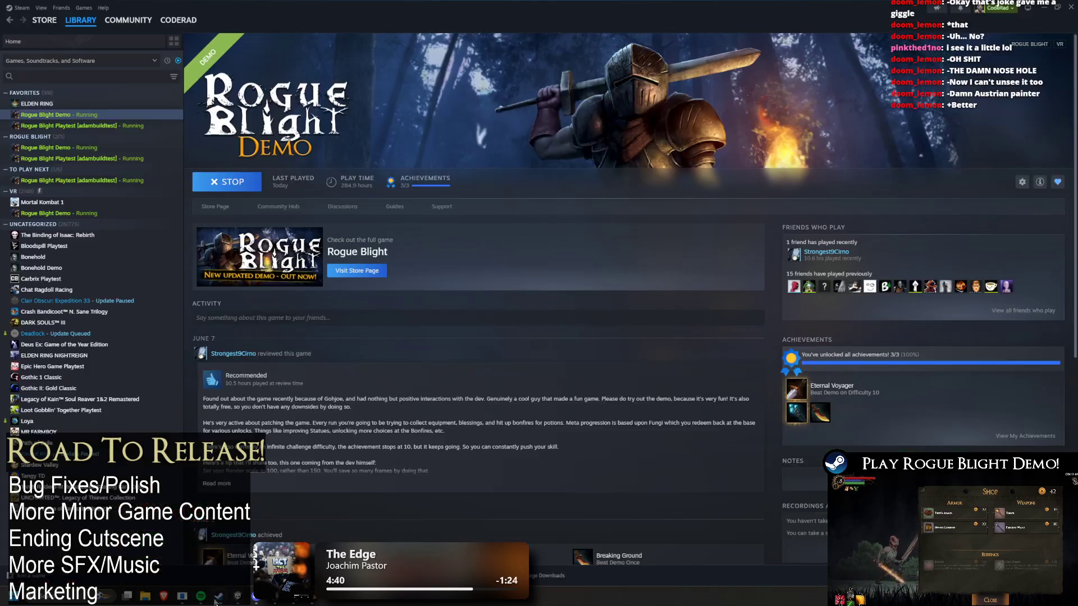
{"action": "left_click", "coordinate": [226, 208]}
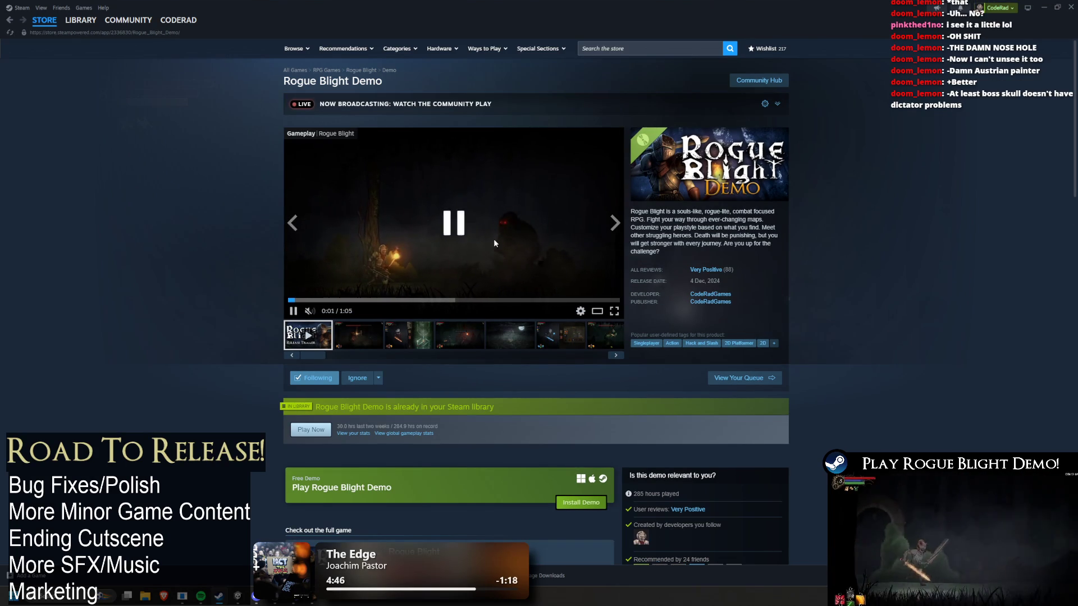
Skim the trailer by pausing, resuming and skipping ahead, then copy the store page link
{"action": "left_click", "coordinate": [494, 243]}
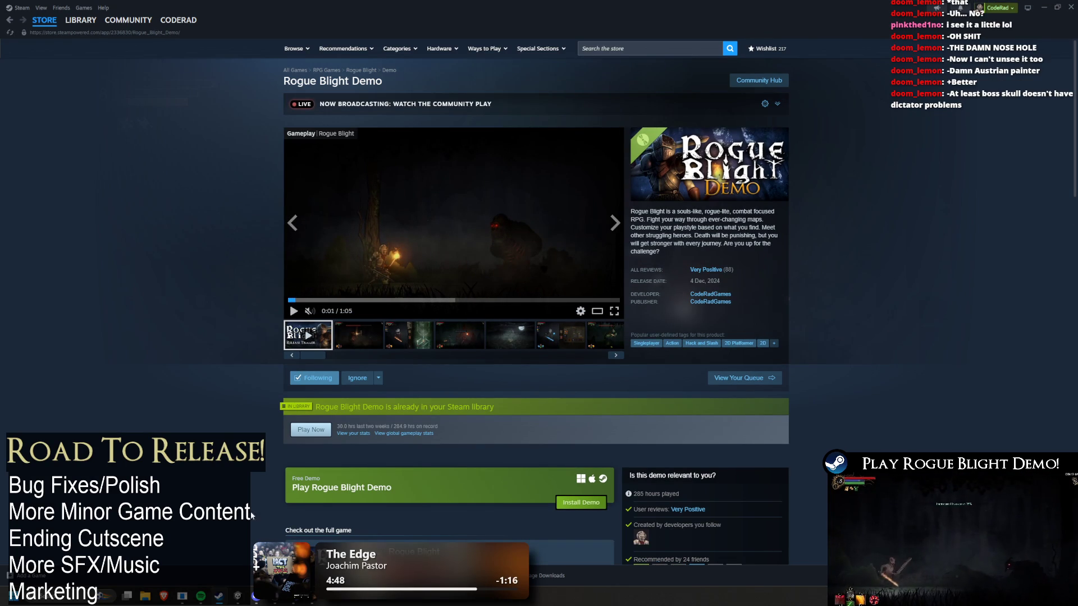
{"action": "mouse_move", "coordinate": [201, 596]}
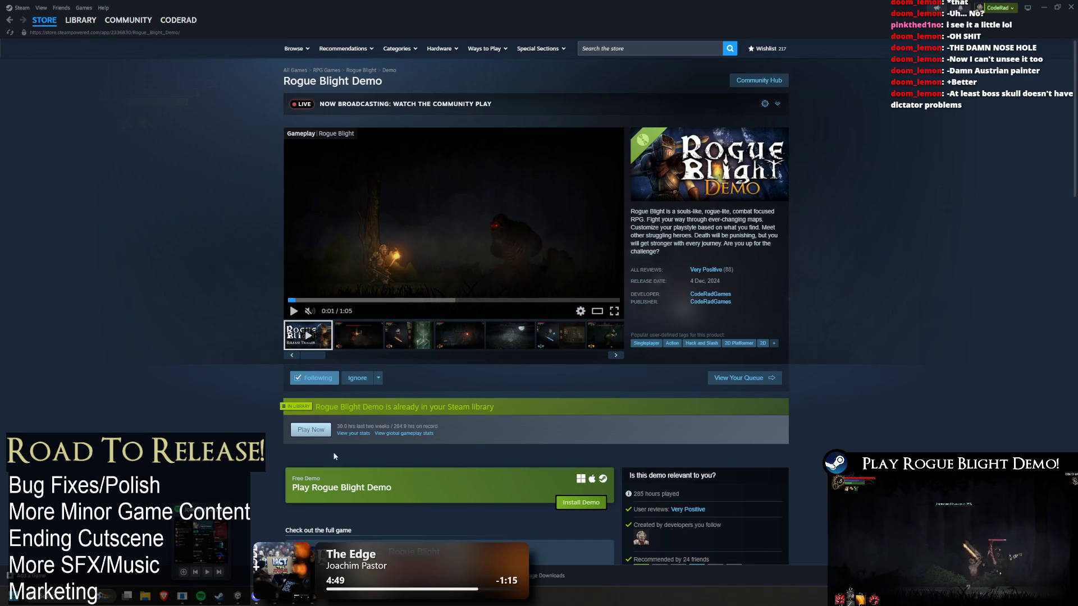
{"action": "left_click", "coordinate": [522, 287]}
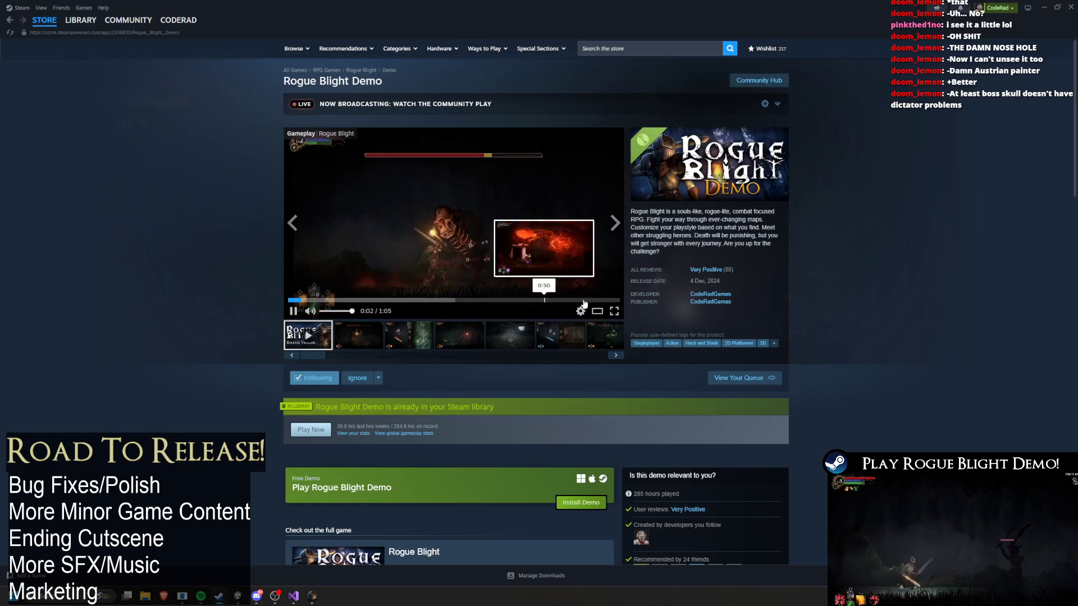
{"action": "left_click", "coordinate": [614, 310]}
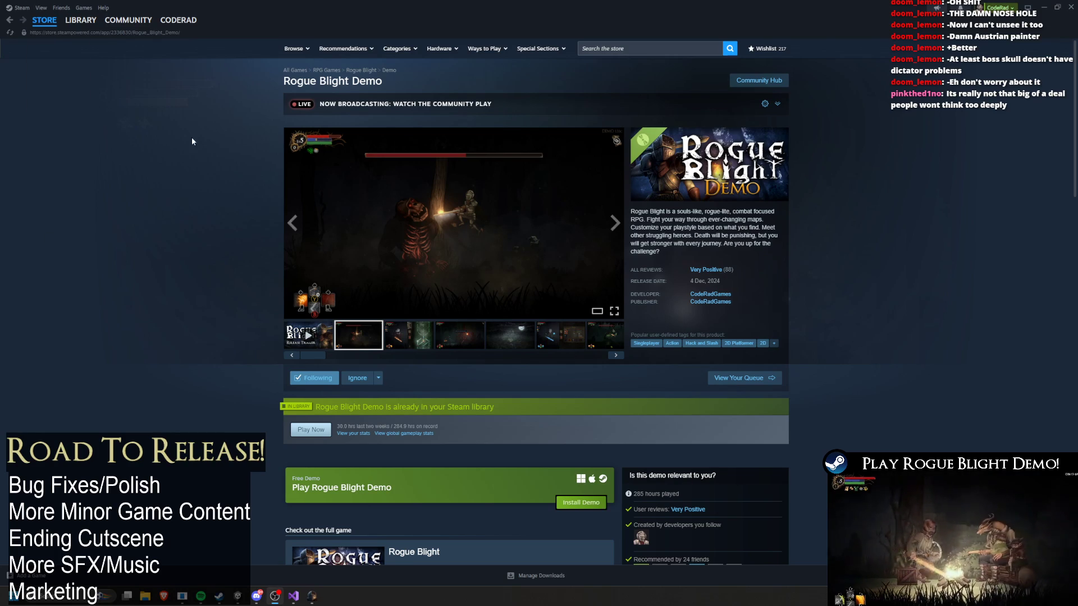
{"action": "left_click", "coordinate": [118, 32]}
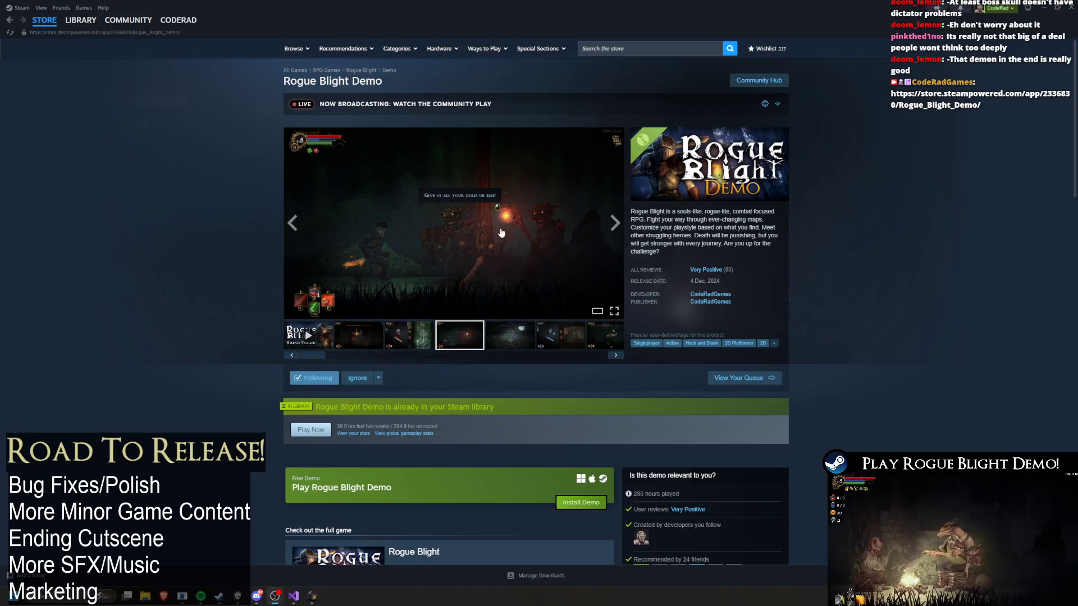
Open Rogue Blight Demo in the library and back out of the first Exit game? prompt
{"action": "left_click", "coordinate": [75, 34]}
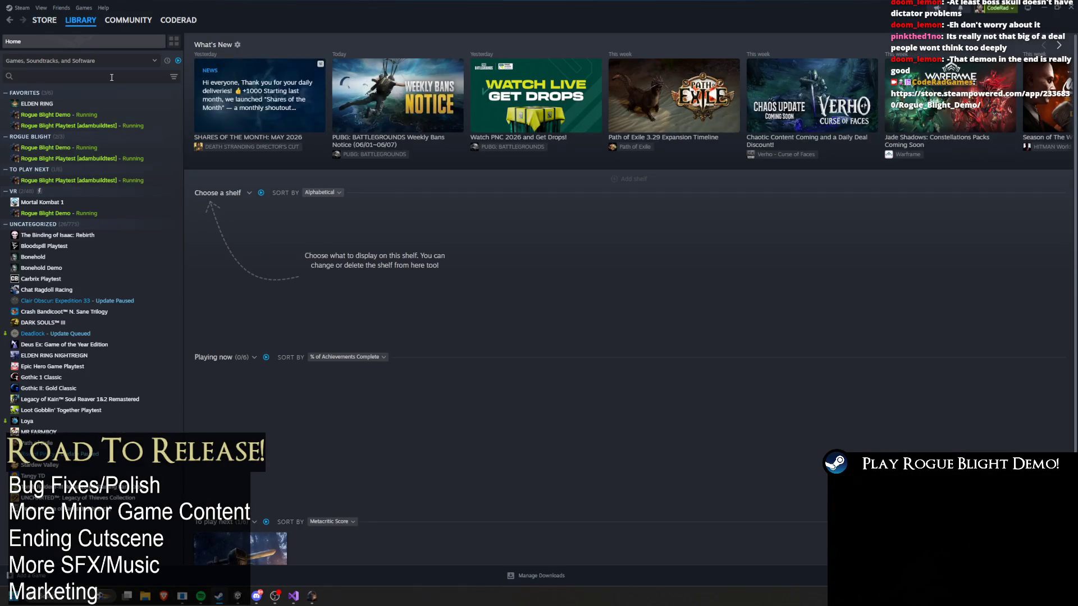
{"action": "left_click", "coordinate": [78, 115]}
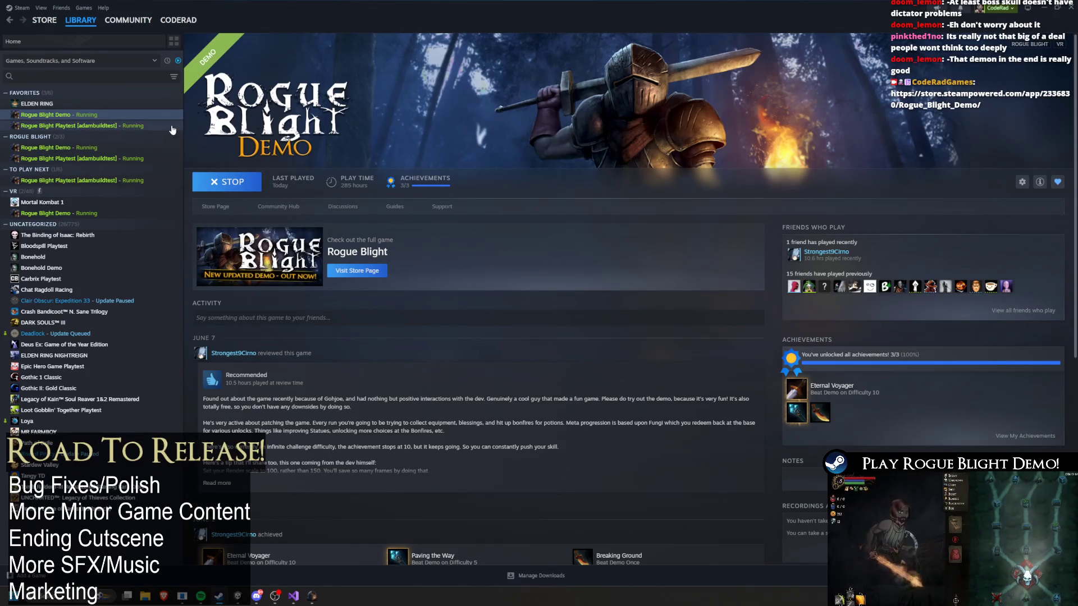
{"action": "left_click", "coordinate": [235, 187]}
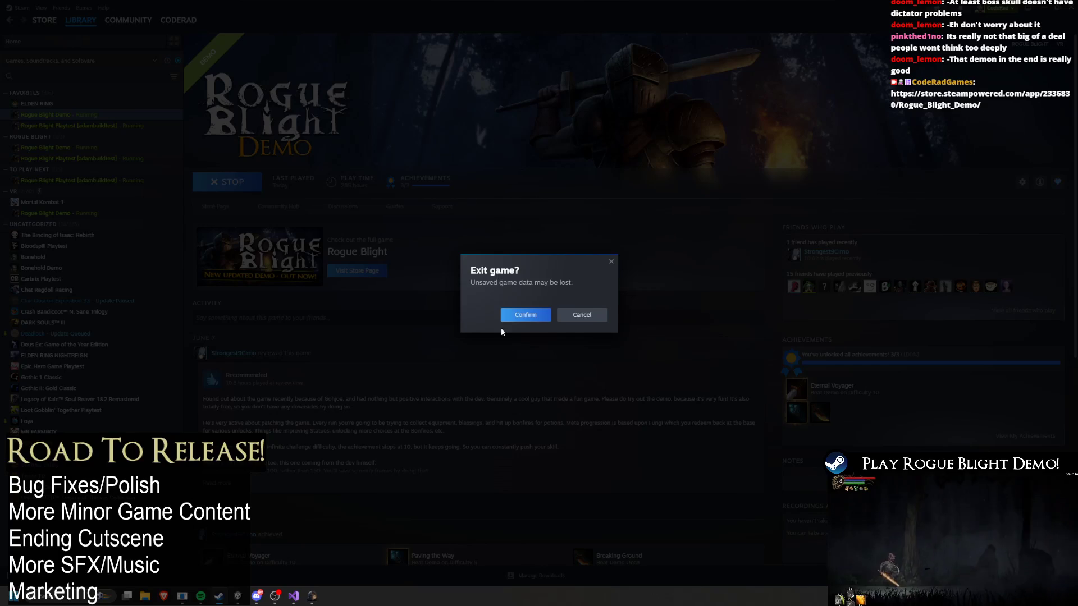
{"action": "left_click", "coordinate": [572, 318]}
Stop the running demo from the Playtest page and confirm exiting
{"action": "left_click", "coordinate": [99, 116]}
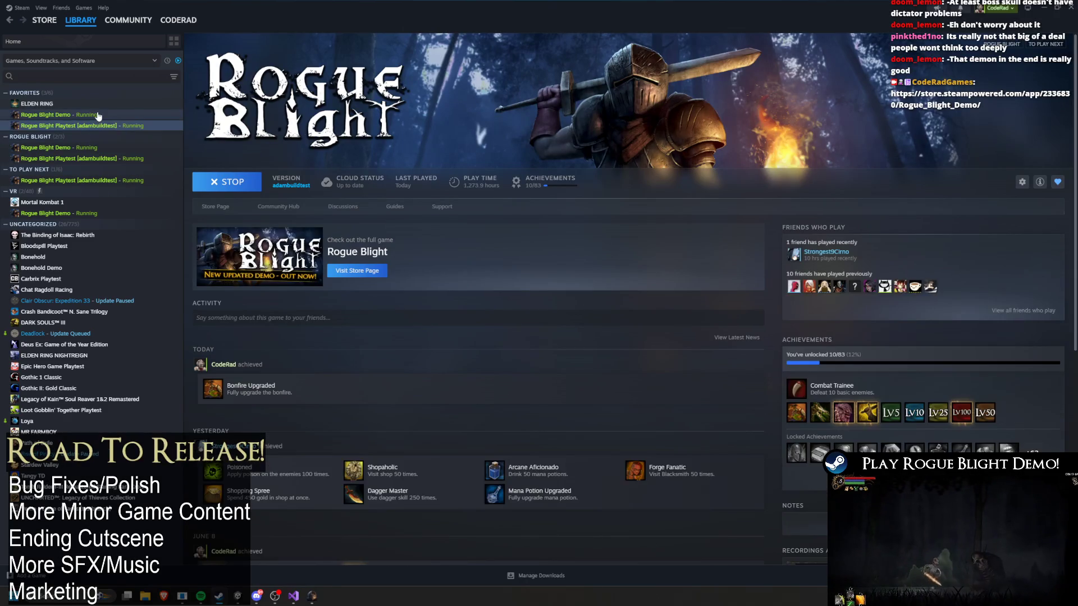
{"action": "left_click", "coordinate": [227, 182]}
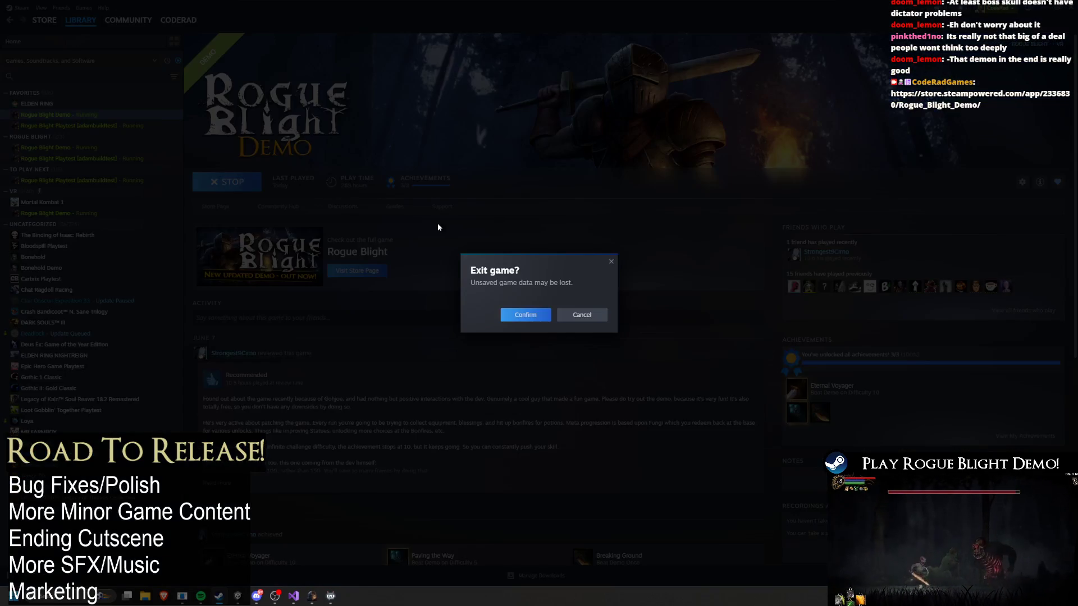
{"action": "left_click", "coordinate": [528, 318]}
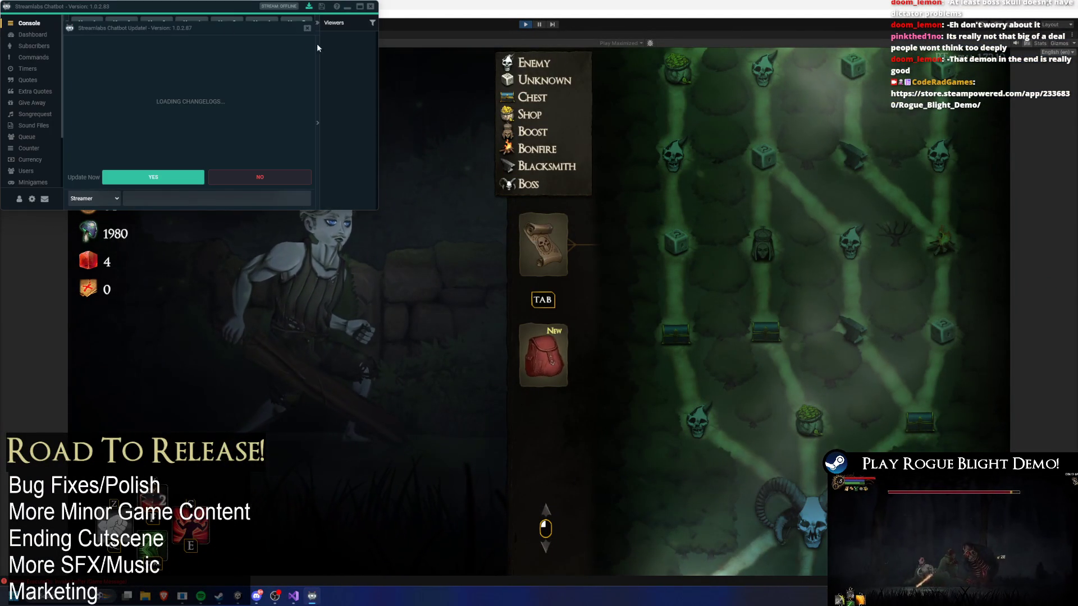
Skip the chatbot update and connect the Twitch Bot to the channel chat, confirming the warning
{"action": "left_click", "coordinate": [308, 29]}
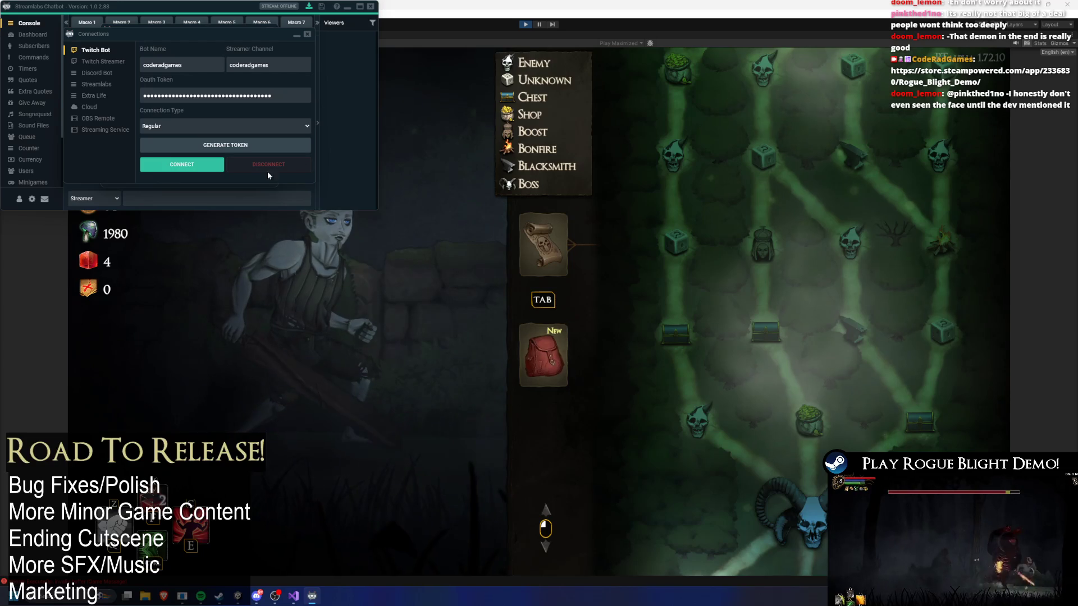
{"action": "left_click", "coordinate": [185, 166]}
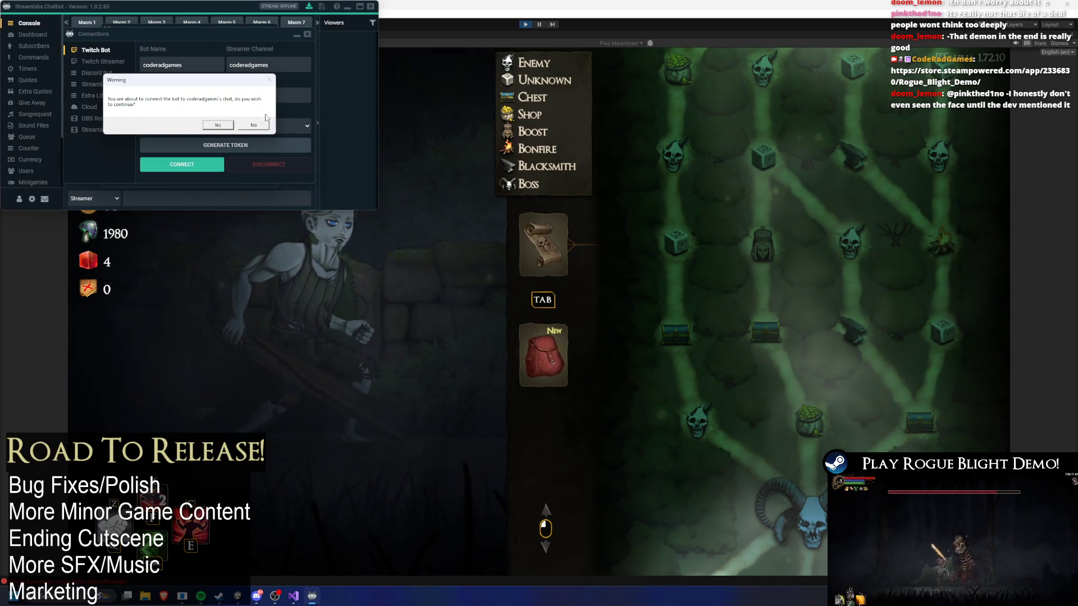
{"action": "left_click", "coordinate": [256, 125]}
Review the Twitch Streamer, Streamlabs and Extra Life connections, confirm the bot status, and leave Connections
{"action": "left_click", "coordinate": [101, 65]}
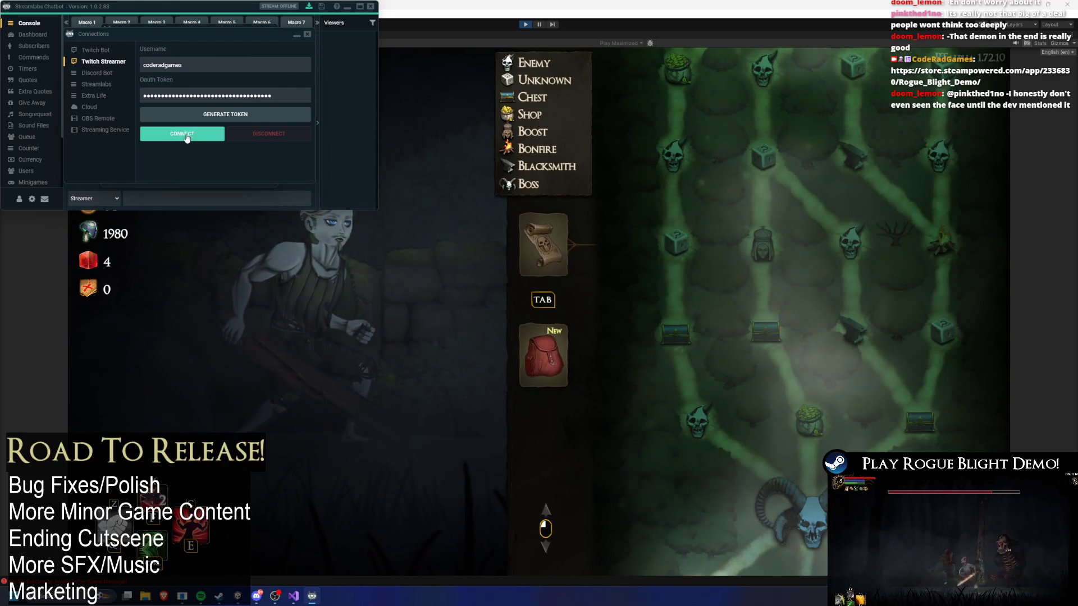
{"action": "left_click", "coordinate": [101, 72]}
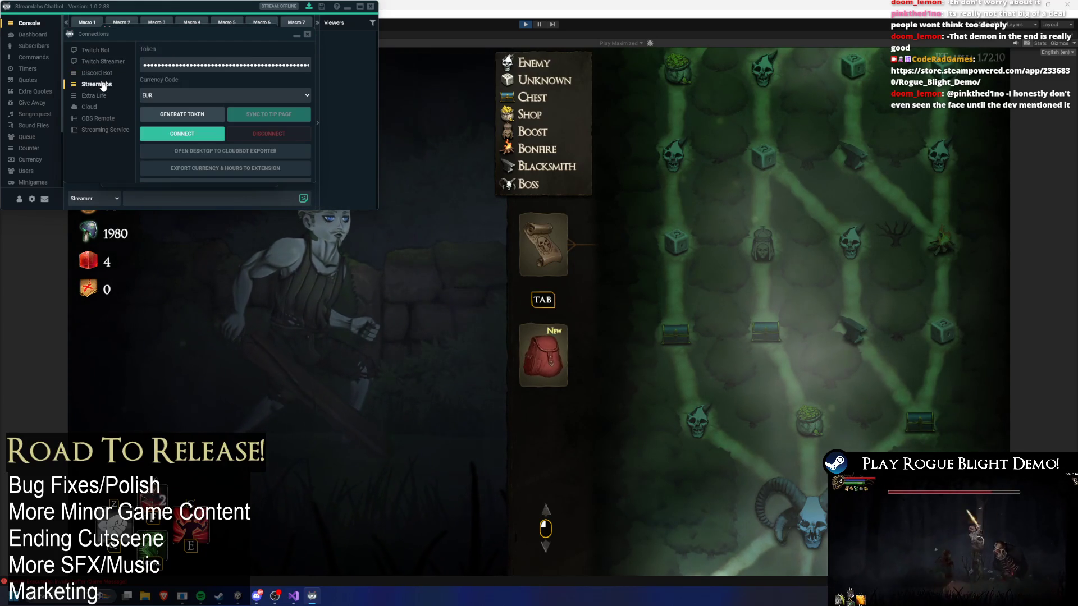
{"action": "left_click", "coordinate": [94, 96]}
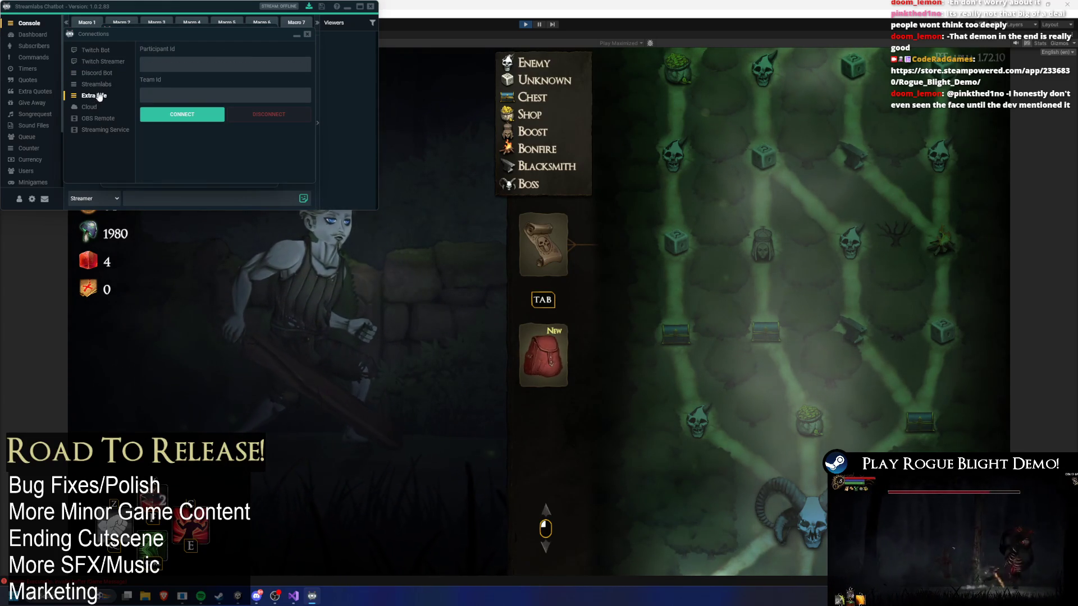
{"action": "left_click", "coordinate": [97, 84]}
{"action": "left_click", "coordinate": [101, 61]}
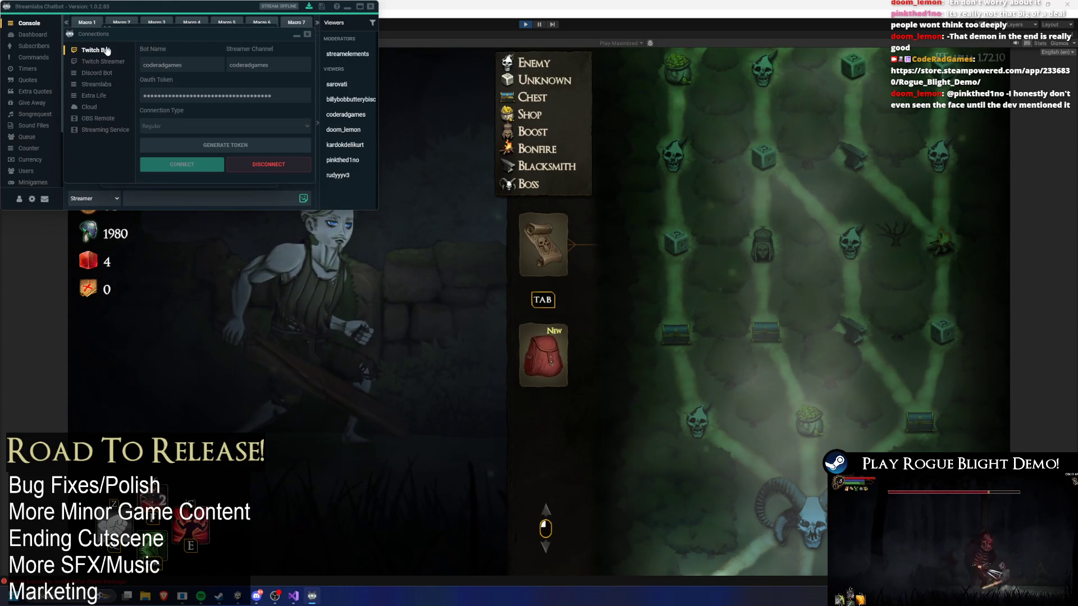
{"action": "left_click", "coordinate": [307, 34]}
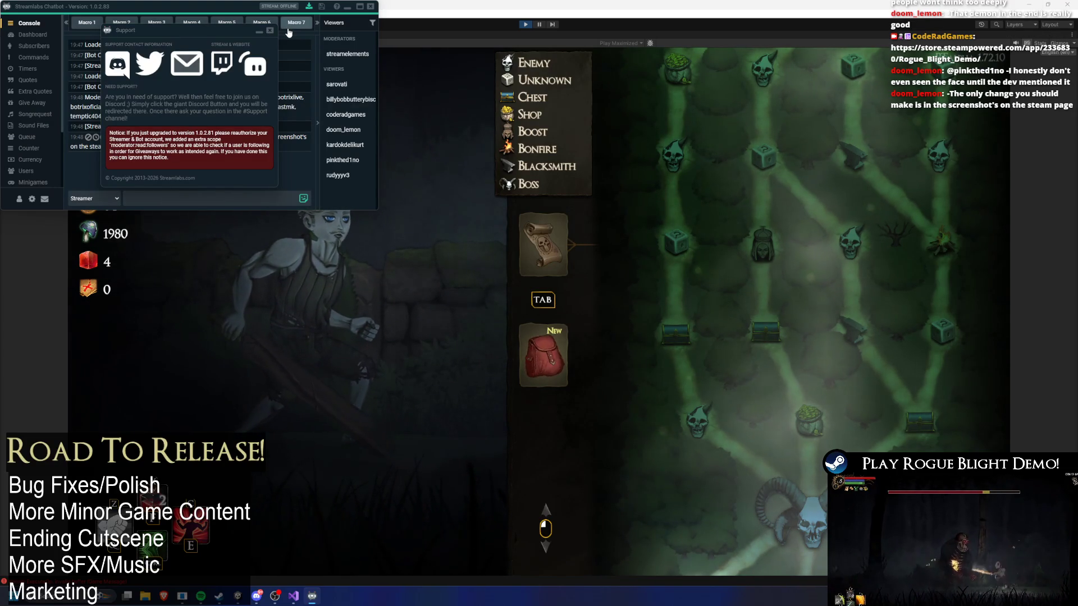
Hide the chatbot to look over the Unity map, then bring Visual Studio's TODO notes forward
{"action": "left_click", "coordinate": [922, 417]}
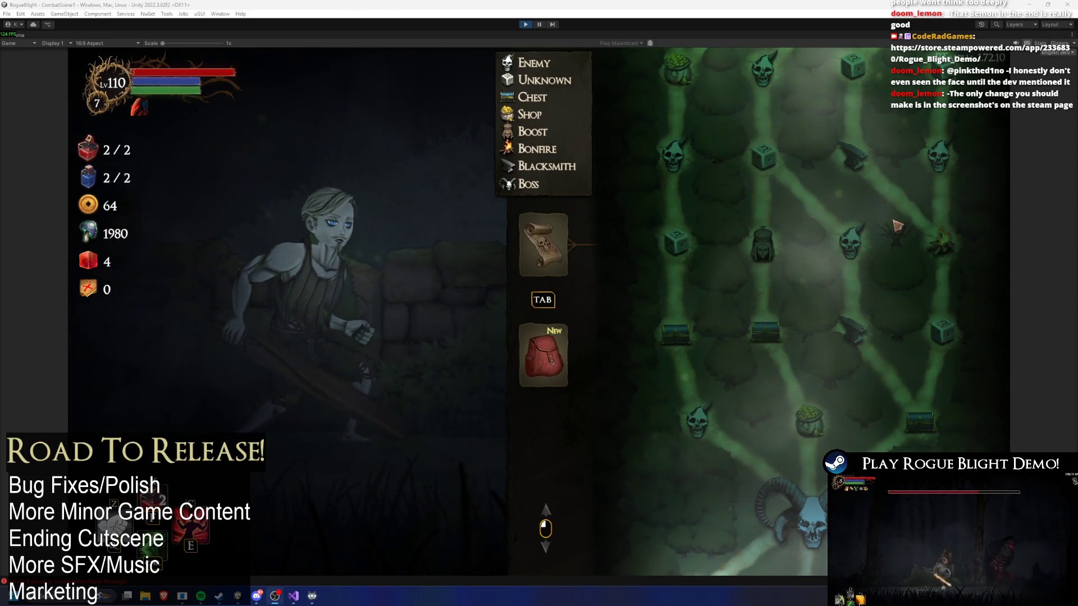
{"action": "scroll", "coordinate": [921, 416], "scroll_direction": "down", "scroll_amount": 3}
{"action": "scroll", "coordinate": [921, 417], "scroll_direction": "down", "scroll_amount": 2}
{"action": "scroll", "coordinate": [910, 354], "scroll_direction": "down", "scroll_amount": 2}
{"action": "scroll", "coordinate": [898, 286], "scroll_direction": "down", "scroll_amount": 2}
{"action": "scroll", "coordinate": [882, 206], "scroll_direction": "down", "scroll_amount": 2}
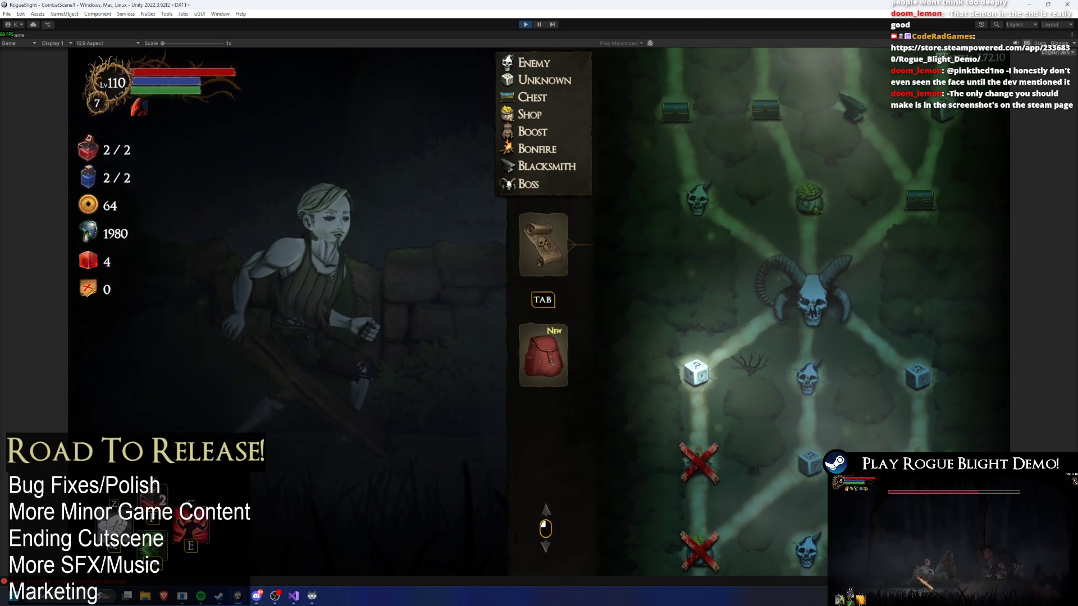
{"action": "left_click", "coordinate": [293, 596]}
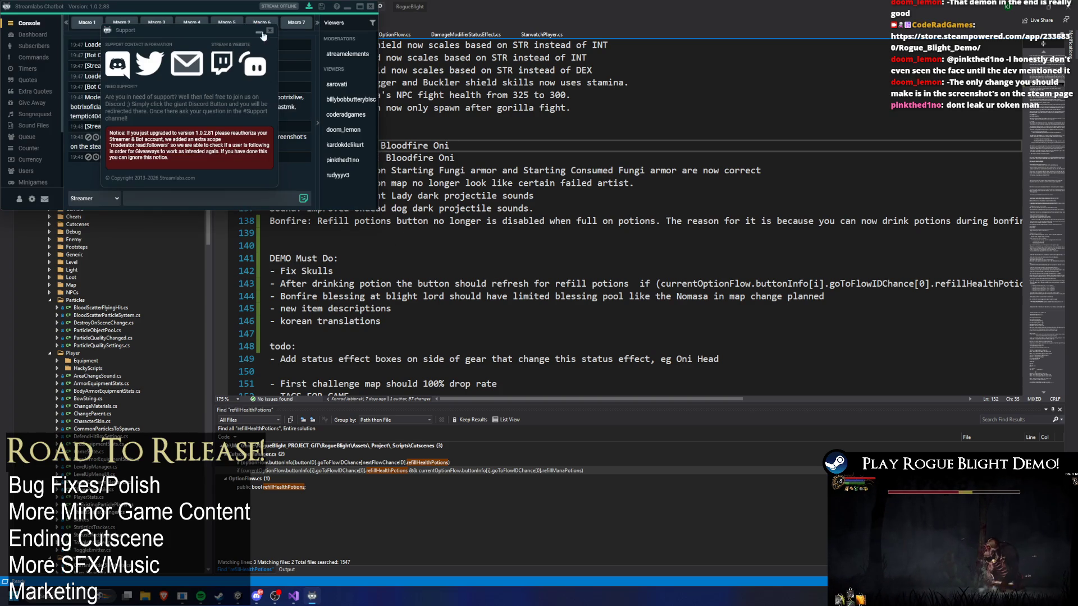
Dismiss the support notice, recheck the connection types, and minimize the chatbot back to the code
{"action": "left_click", "coordinate": [270, 37]}
{"action": "left_click", "coordinate": [19, 200]}
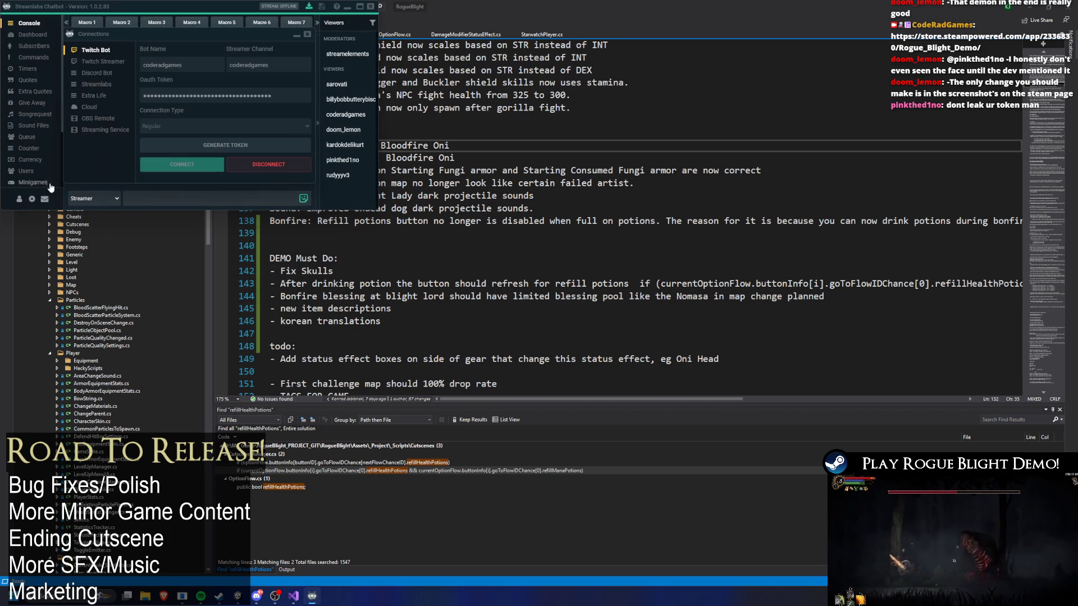
{"action": "key", "text": "Down"}
{"action": "key", "text": "Down"}
{"action": "key", "text": "Down"}
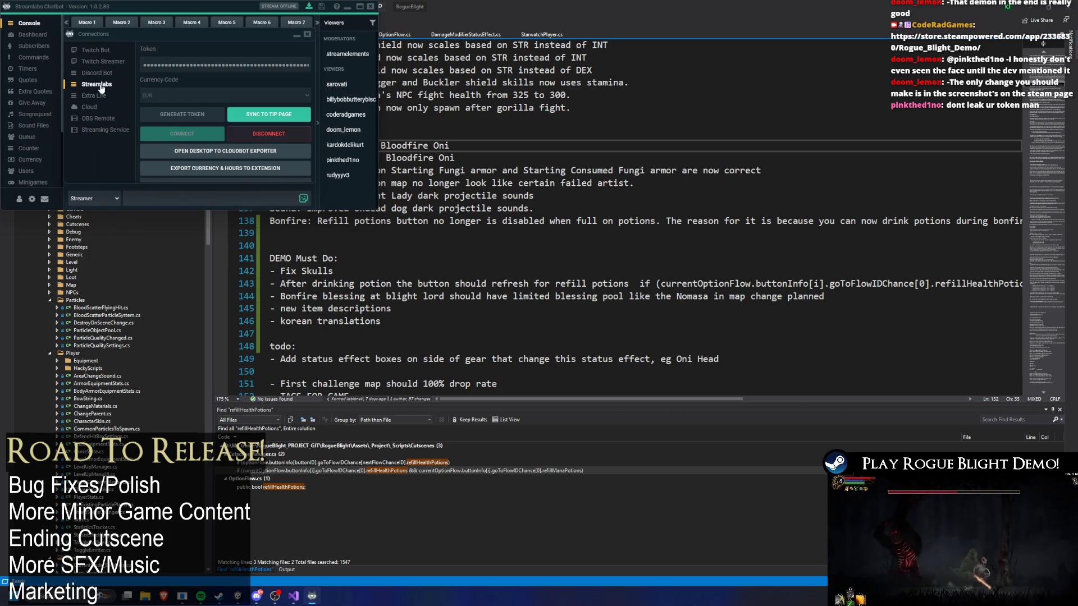
{"action": "left_click", "coordinate": [308, 34]}
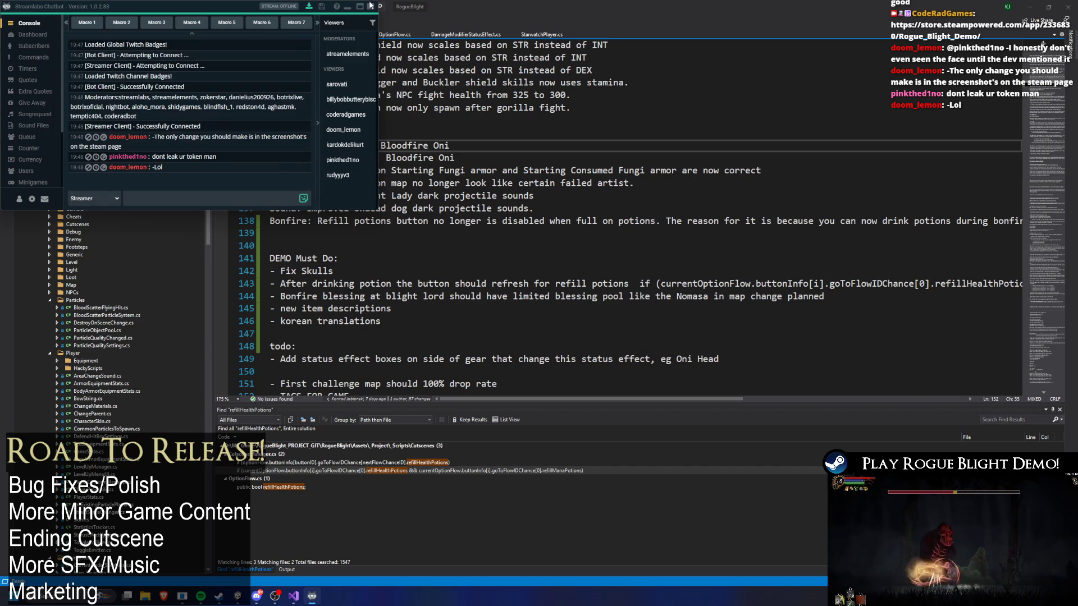
{"action": "left_click", "coordinate": [345, 8]}
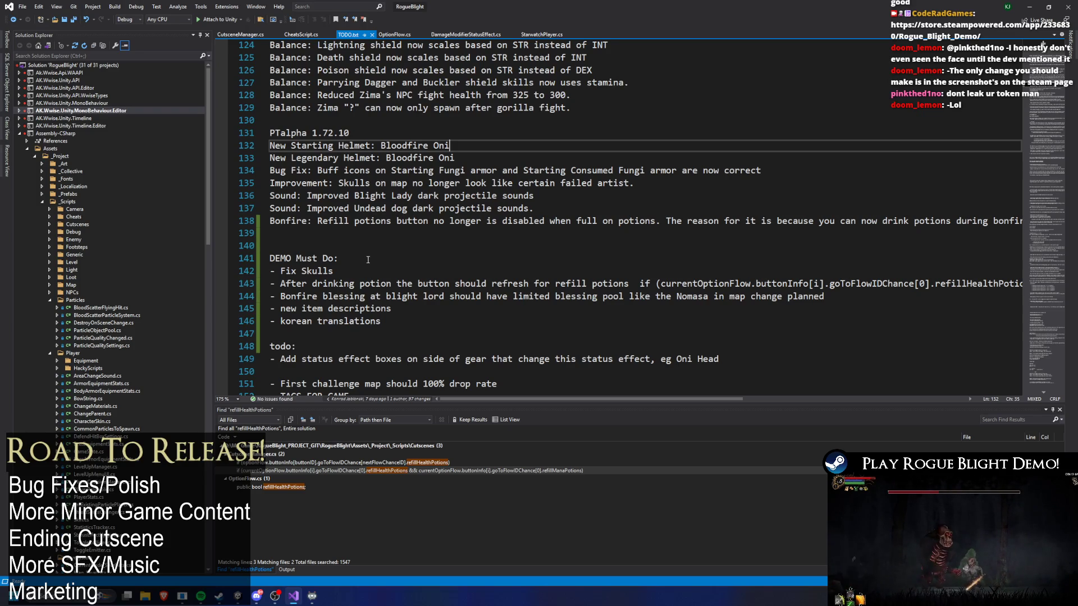
{"action": "left_click_drag", "start_coordinate": [334, 272], "coordinate": [270, 271]}
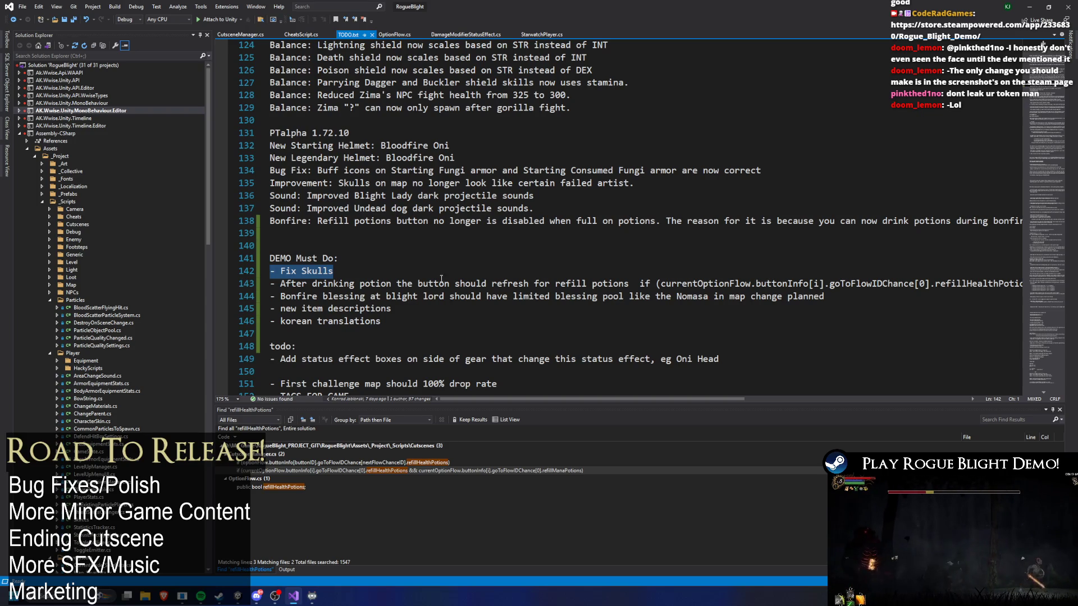
{"action": "left_click_drag", "start_coordinate": [339, 182], "coordinate": [624, 184]}
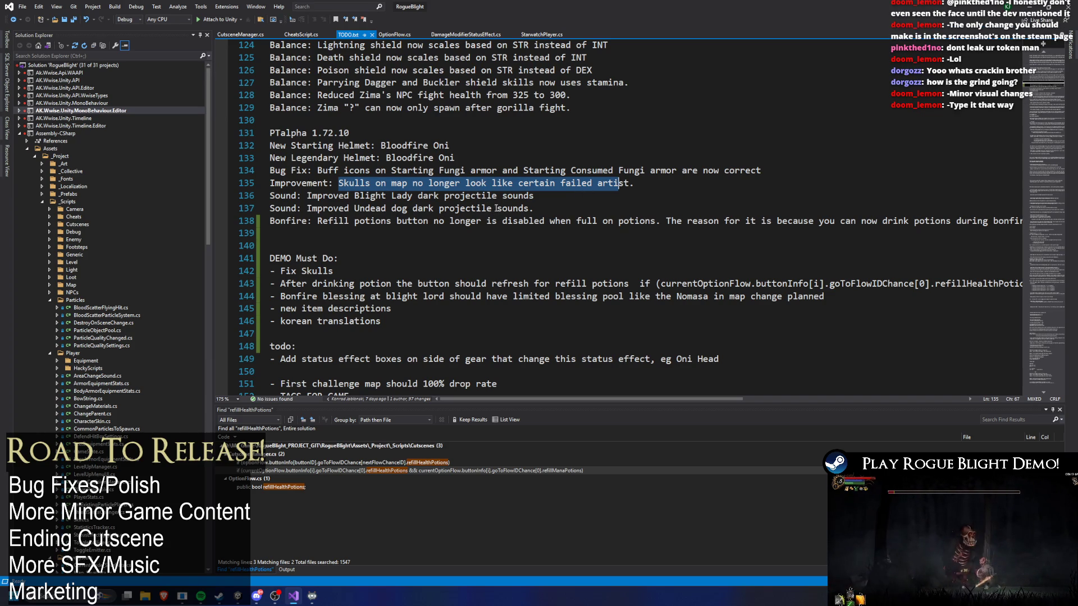
{"action": "left_click", "coordinate": [727, 170]}
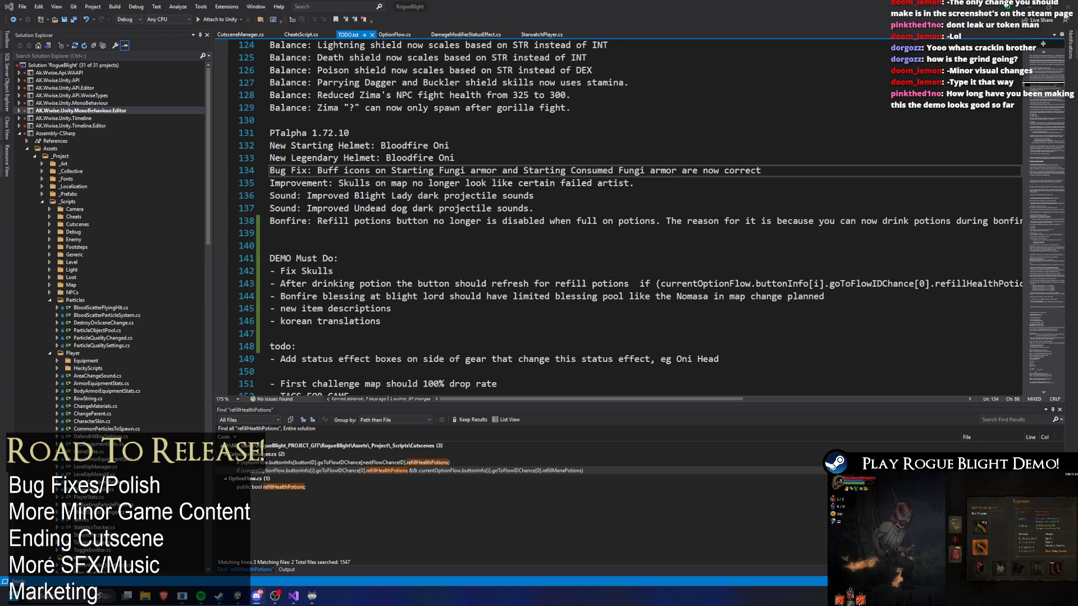
{"action": "key", "text": "Down"}
{"action": "key", "text": "Down"}
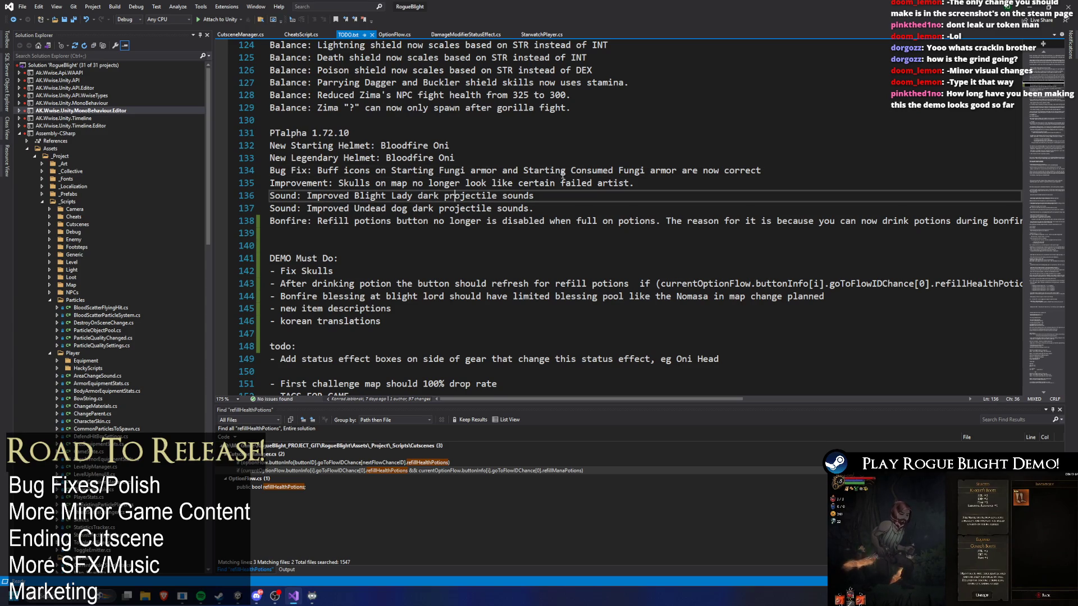
{"action": "right_click", "coordinate": [564, 175]}
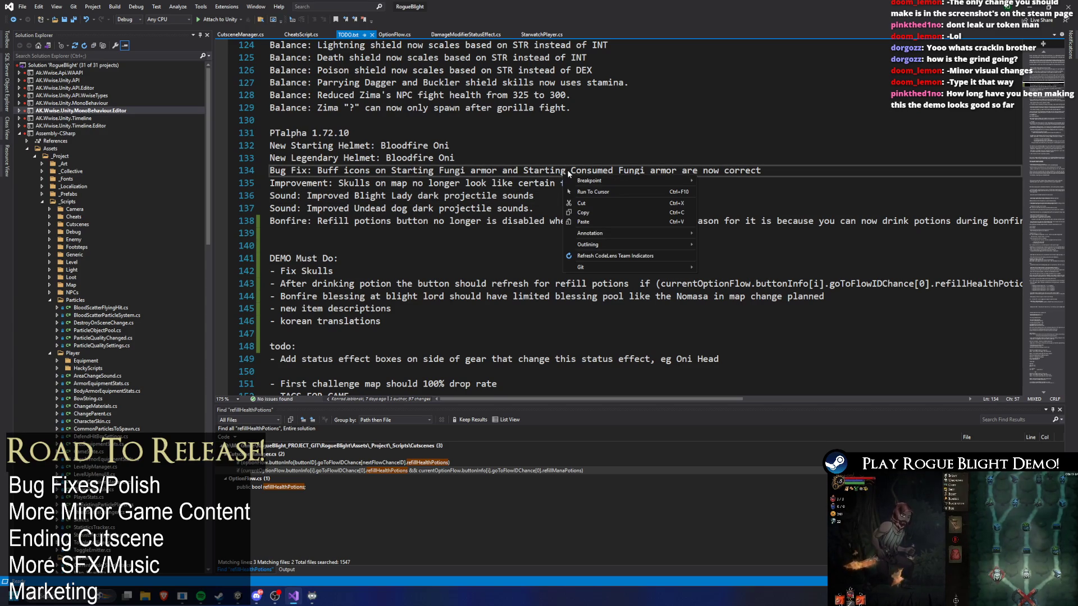
{"action": "left_click", "coordinate": [620, 159]}
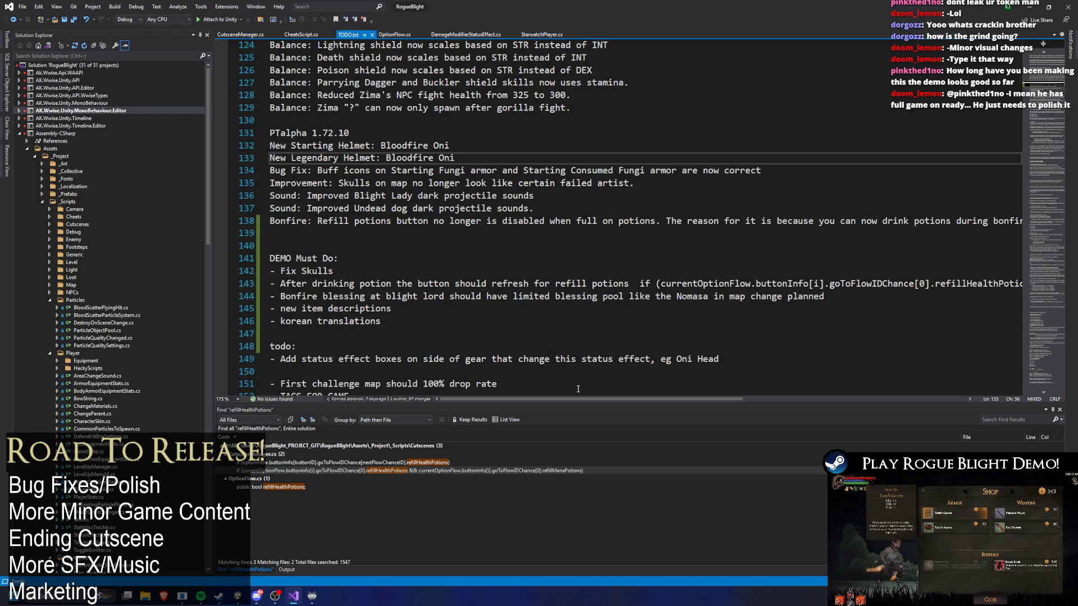
{"action": "left_click_drag", "start_coordinate": [381, 309], "coordinate": [269, 308]}
{"action": "key", "text": "ctrl+c"}
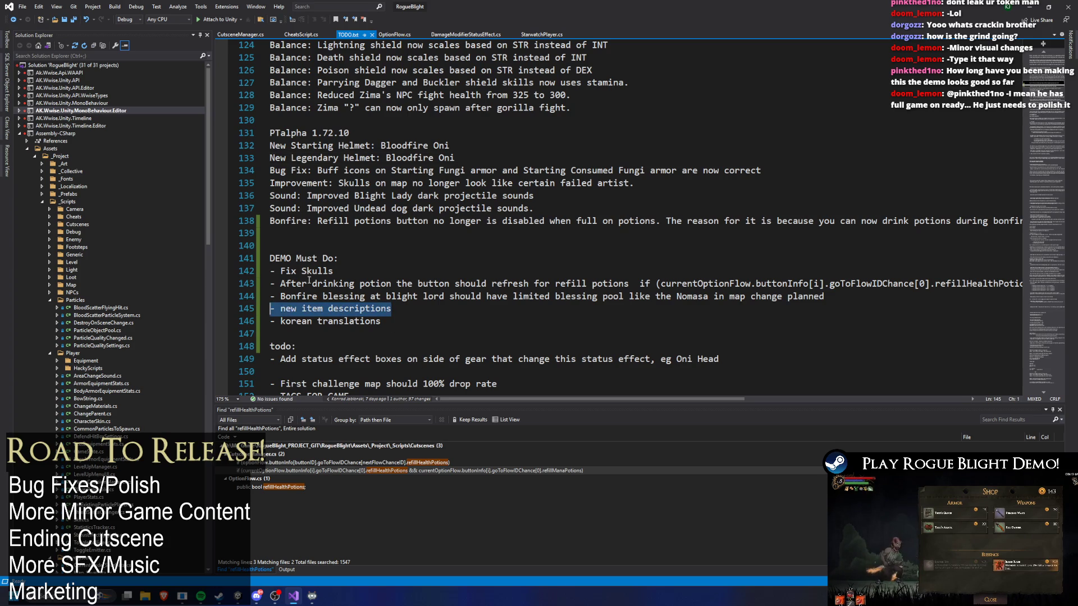
Move the new item descriptions task to the top of DEMO Must Do and remove the leftover blank line
{"action": "key", "text": "BackSpace"}
{"action": "left_click", "coordinate": [364, 254]}
{"action": "key", "text": "Return"}
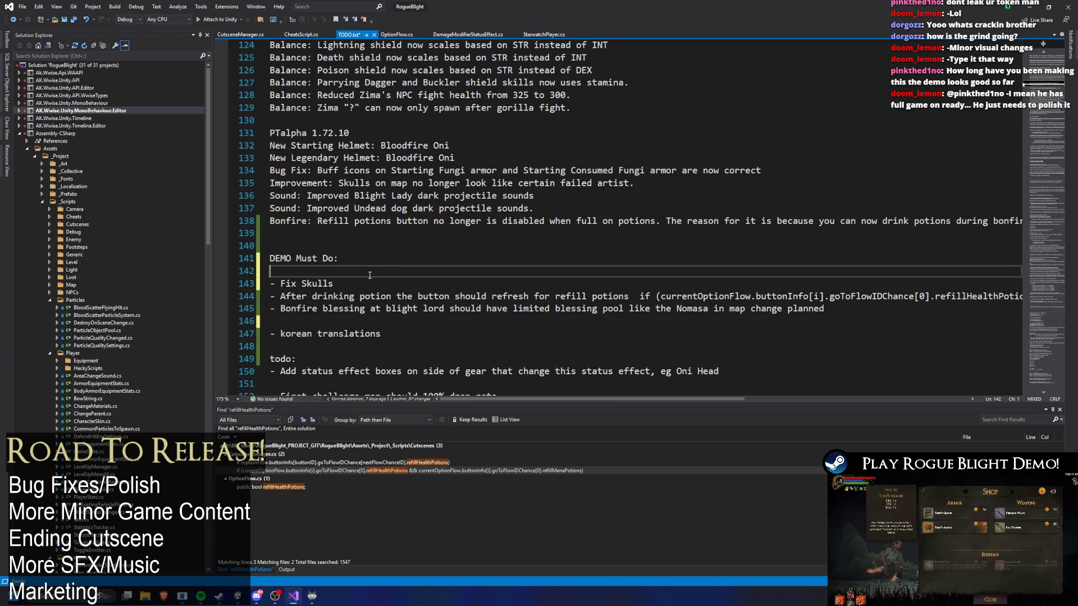
{"action": "key", "text": "ctrl+v"}
{"action": "left_click", "coordinate": [328, 323]}
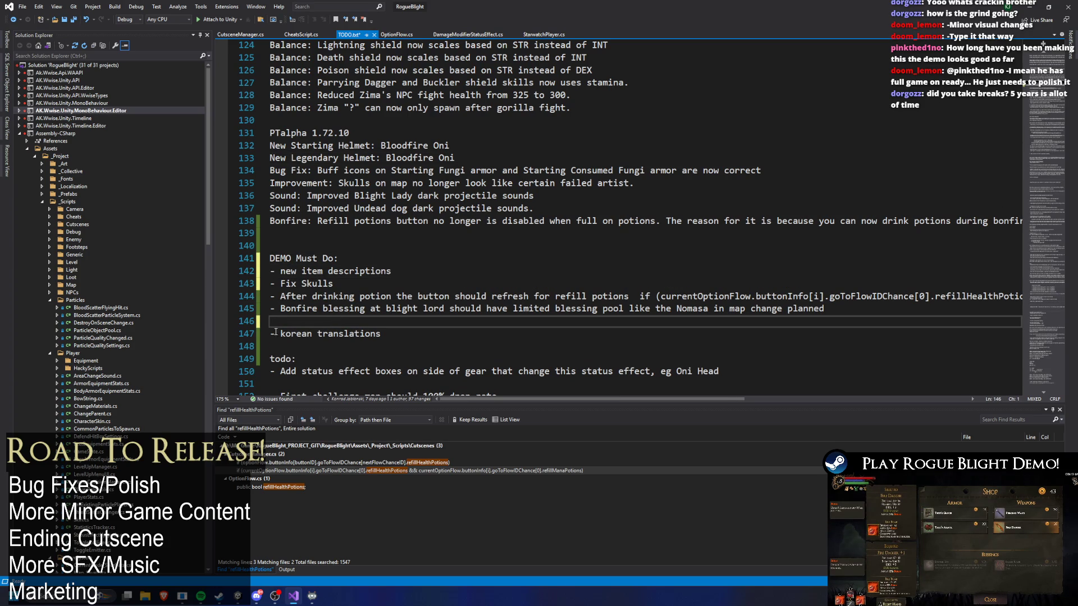
{"action": "key", "text": "BackSpace"}
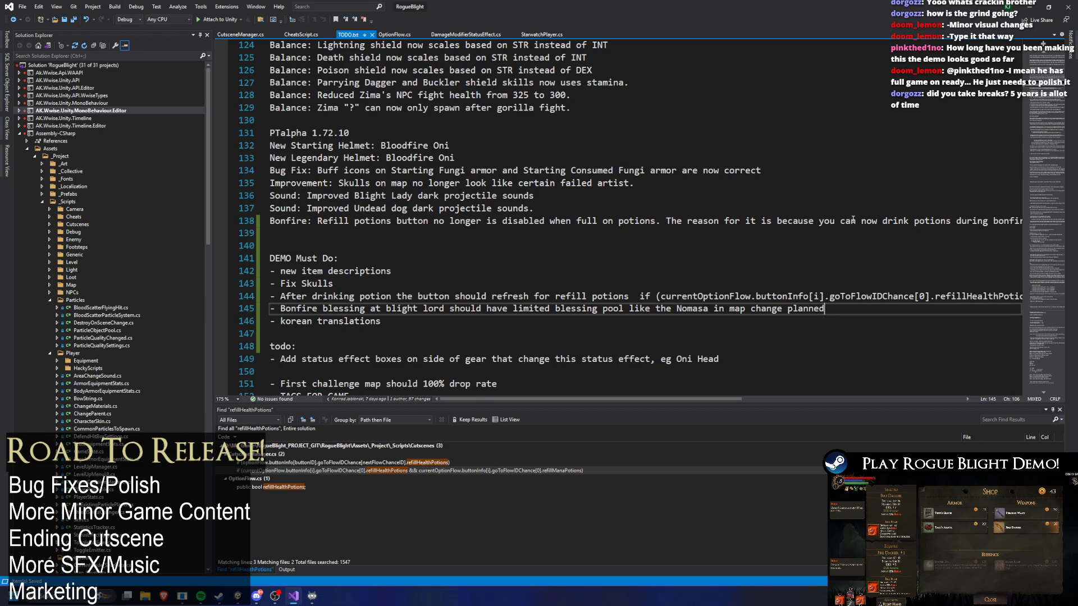
Start Chrome from the system search
{"action": "key", "text": "super"}
{"action": "type", "text": "chrome"}
{"action": "key", "text": "Escape"}
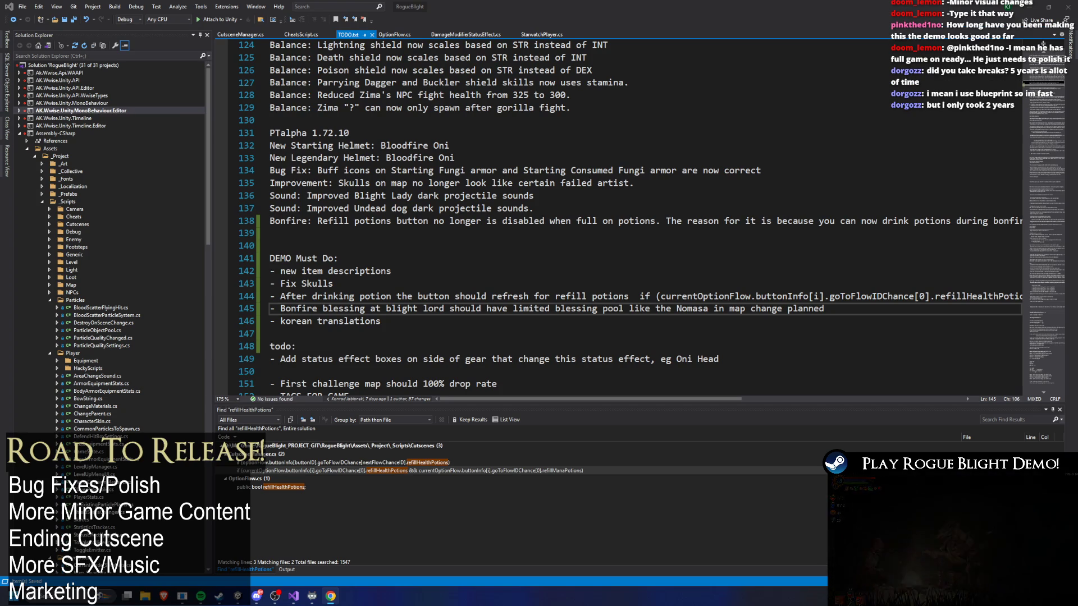
Bring the Bosses spreadsheet forward, turn on Dark Reader for it and maximize the window
{"action": "left_click", "coordinate": [330, 596]}
{"action": "left_click", "coordinate": [662, 108]}
{"action": "left_click", "coordinate": [629, 144]}
{"action": "left_click", "coordinate": [371, 320]}
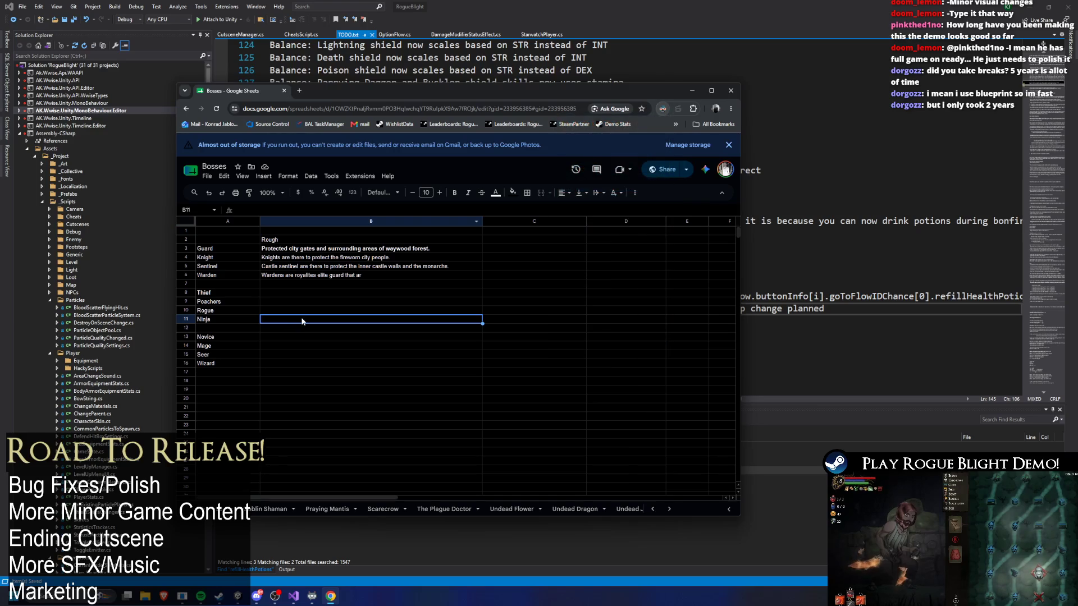
{"action": "scroll", "coordinate": [311, 349], "scroll_direction": "up", "scroll_amount": 1}
{"action": "scroll", "coordinate": [310, 349], "scroll_direction": "up", "scroll_amount": 2}
{"action": "scroll", "coordinate": [311, 349], "scroll_direction": "down", "scroll_amount": 1}
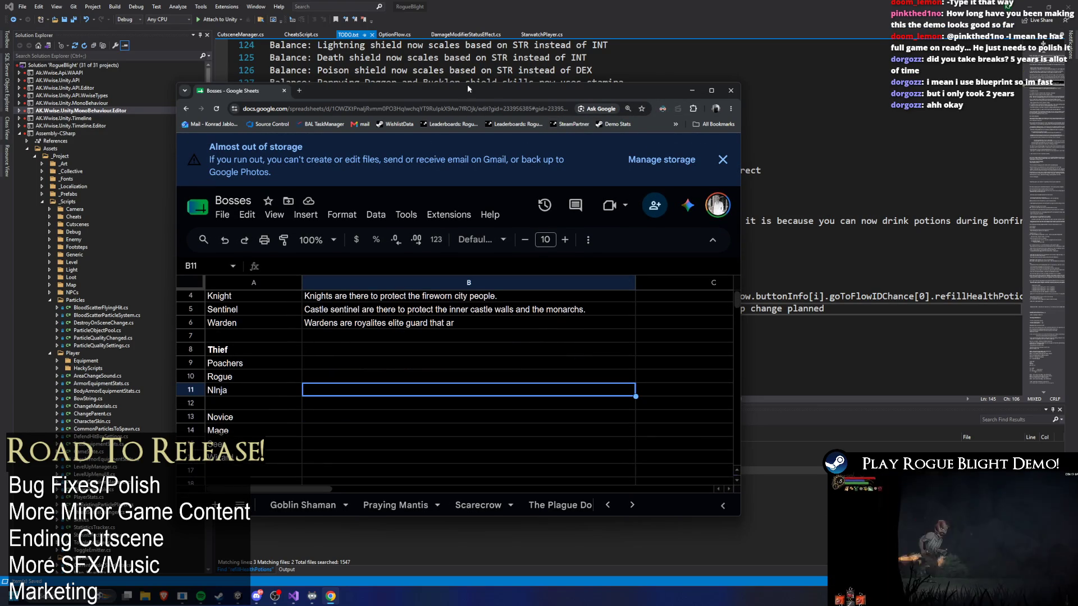
{"action": "double_click", "coordinate": [625, 88]}
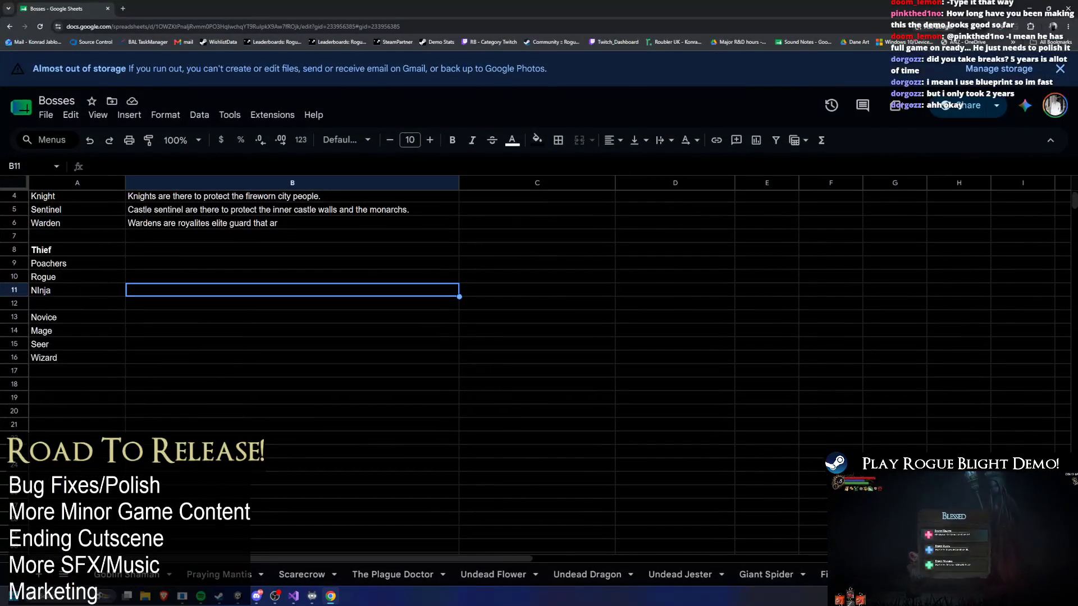
{"action": "scroll", "coordinate": [218, 276], "scroll_direction": "up", "scroll_amount": 1}
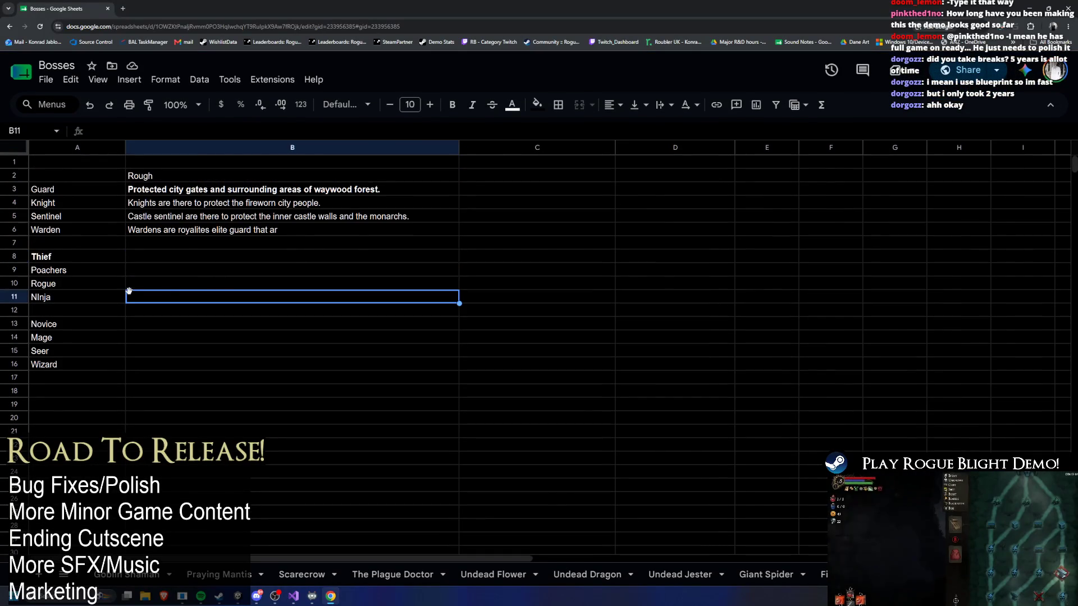
{"action": "scroll", "coordinate": [133, 291], "scroll_direction": "up", "scroll_amount": 2, "text": "ctrl"}
{"action": "scroll", "coordinate": [347, 251], "scroll_direction": "down", "scroll_amount": 1}
{"action": "scroll", "coordinate": [338, 256], "scroll_direction": "down", "scroll_amount": 1}
{"action": "scroll", "coordinate": [338, 260], "scroll_direction": "up", "scroll_amount": 2}
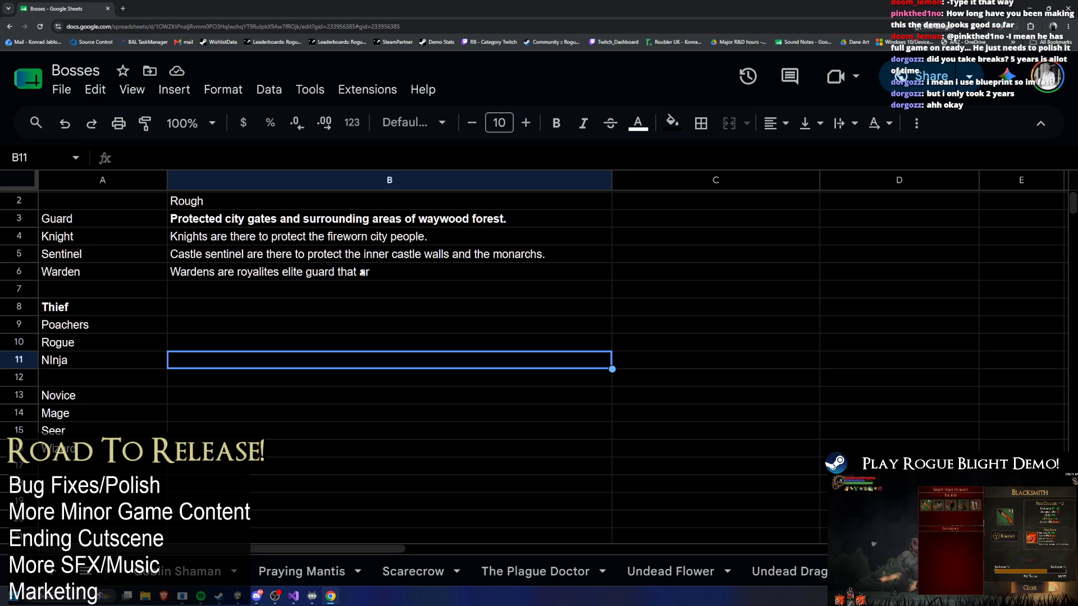
{"action": "left_click", "coordinate": [227, 205]}
Bold the Rough heading in B2 and unbold the Guard description in B3, closing a stray tab
{"action": "key", "text": "ctrl+b"}
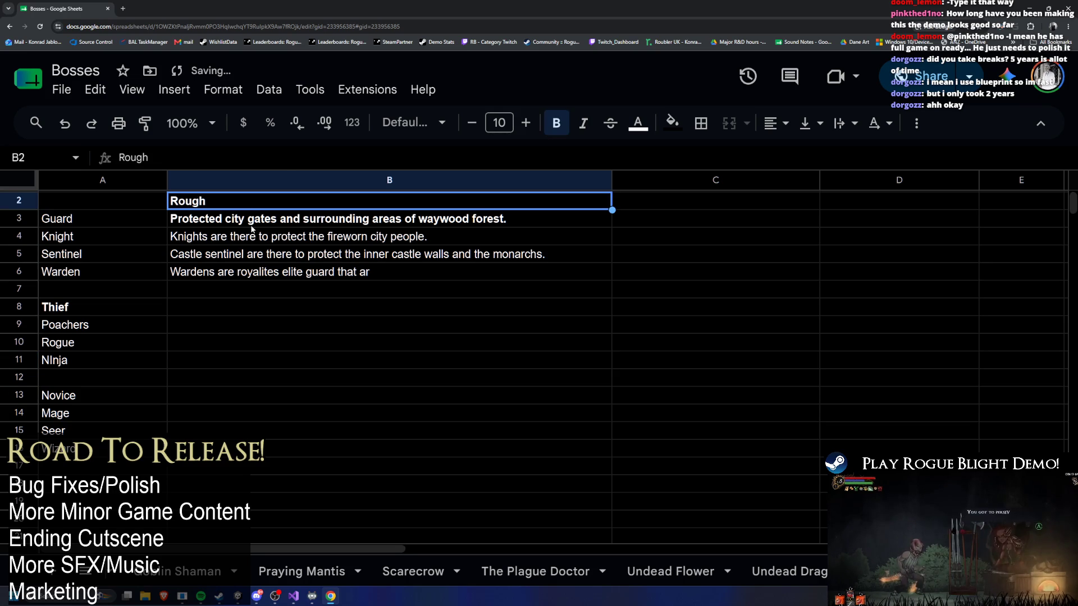
{"action": "left_click", "coordinate": [250, 222]}
{"action": "key", "text": "ctrl+b"}
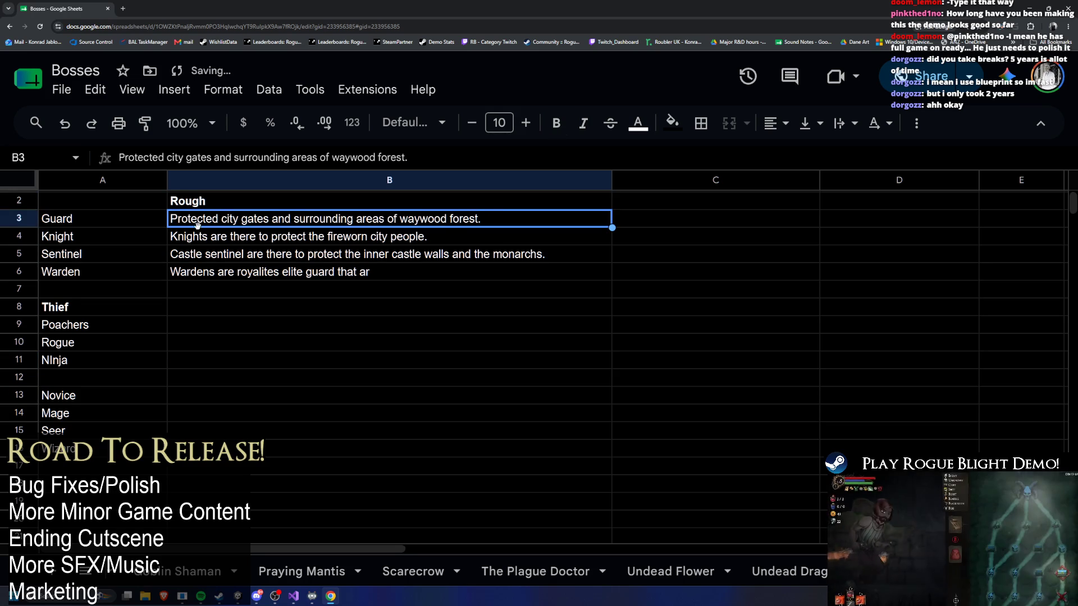
{"action": "left_click", "coordinate": [78, 222]}
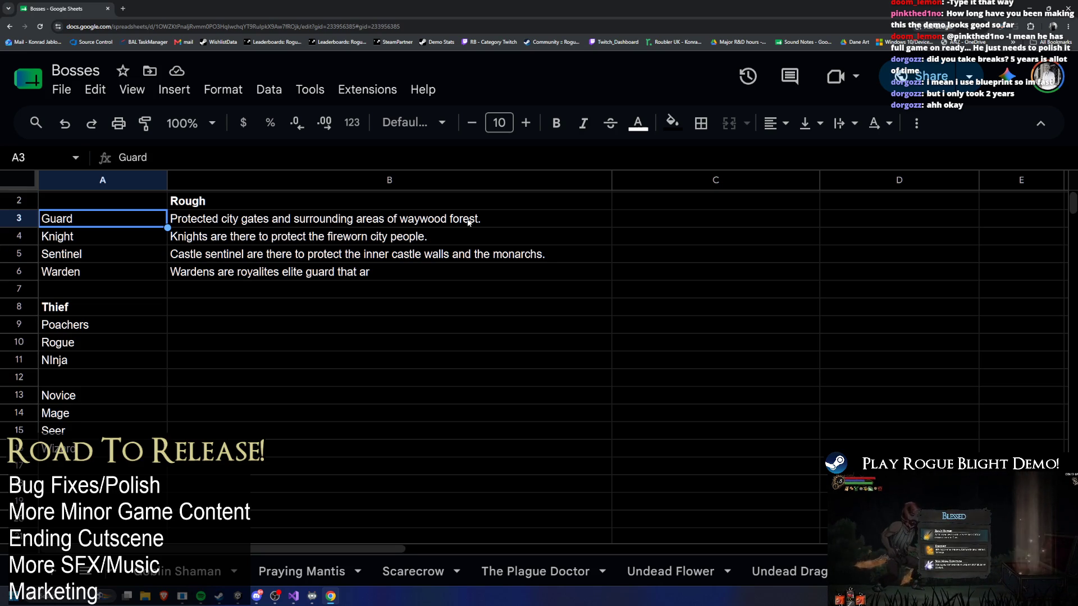
{"action": "left_click", "coordinate": [262, 223]}
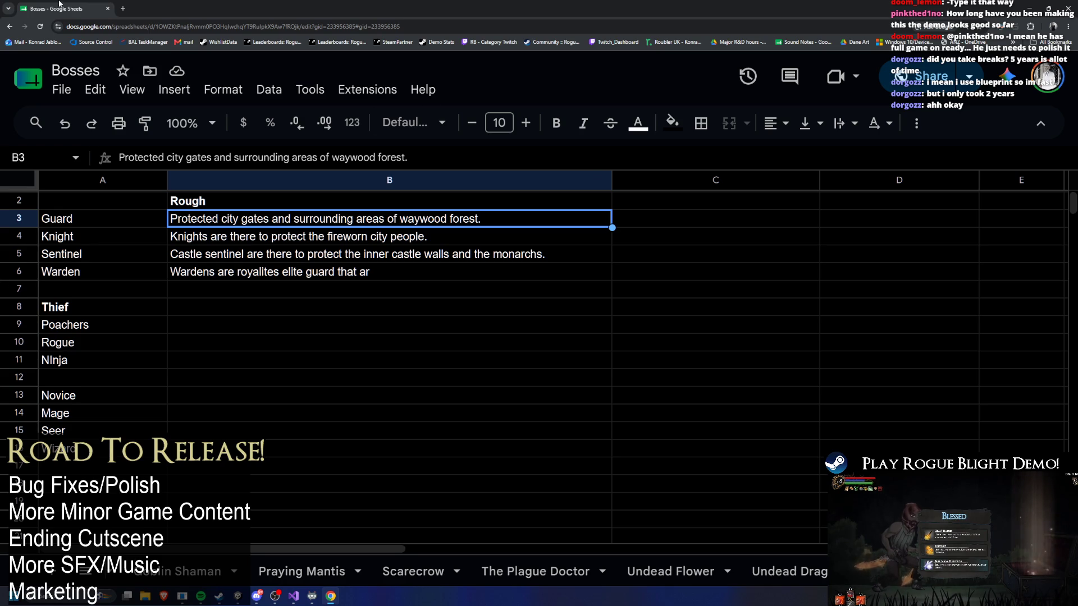
{"action": "left_click", "coordinate": [124, 9]}
{"action": "key", "text": "ctrl+w"}
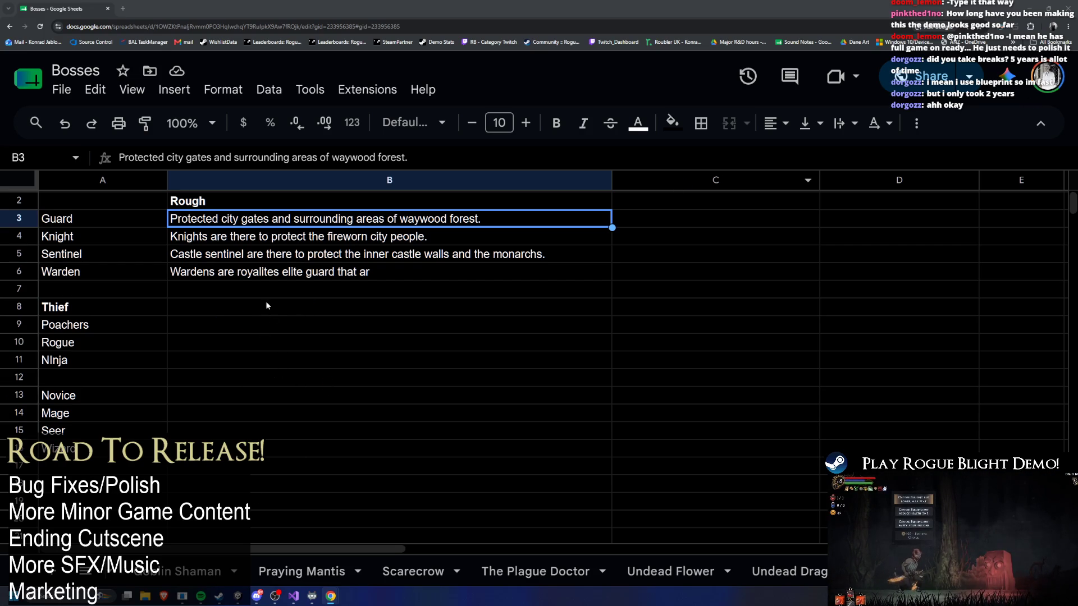
Unbold the Thief label in A8 and begin editing the Knight description in B4
{"action": "left_click", "coordinate": [70, 310]}
{"action": "key", "text": "ctrl+b"}
{"action": "left_click", "coordinate": [288, 287]}
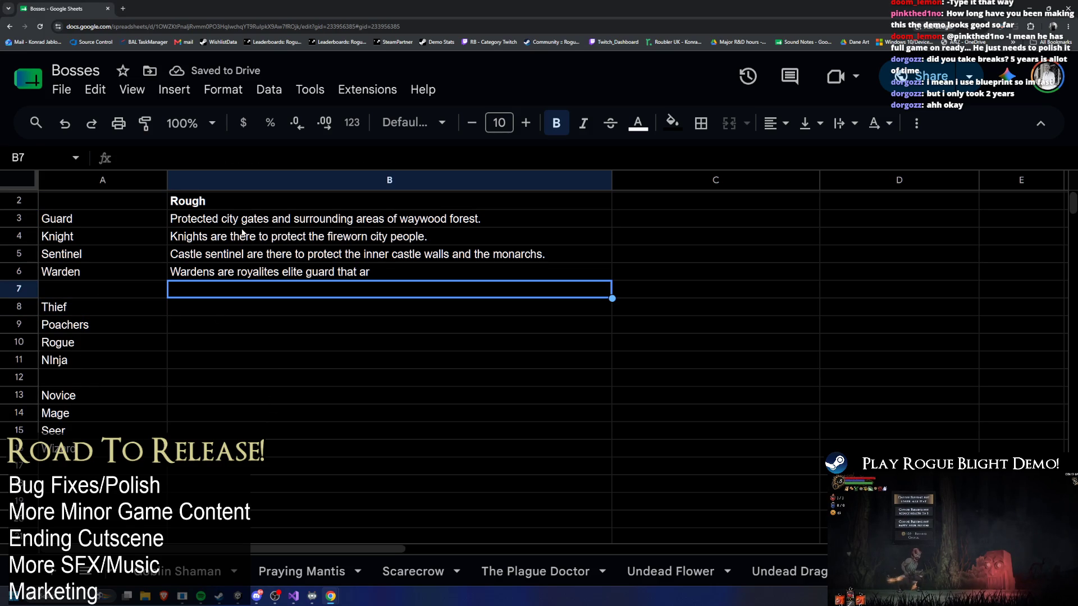
{"action": "double_click", "coordinate": [418, 237]}
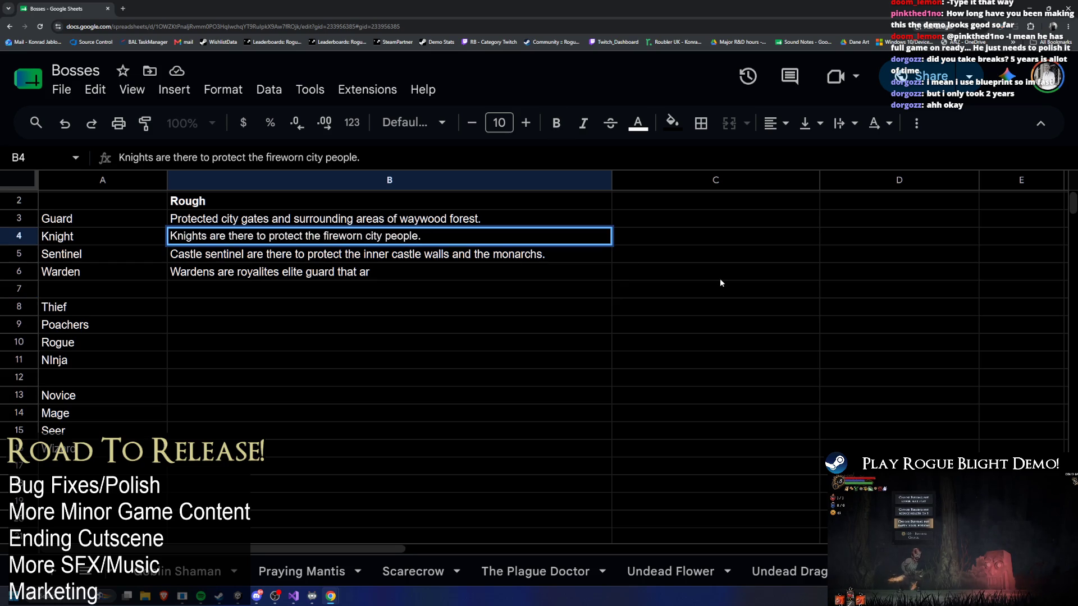
{"action": "type", "text": "and bring p"}
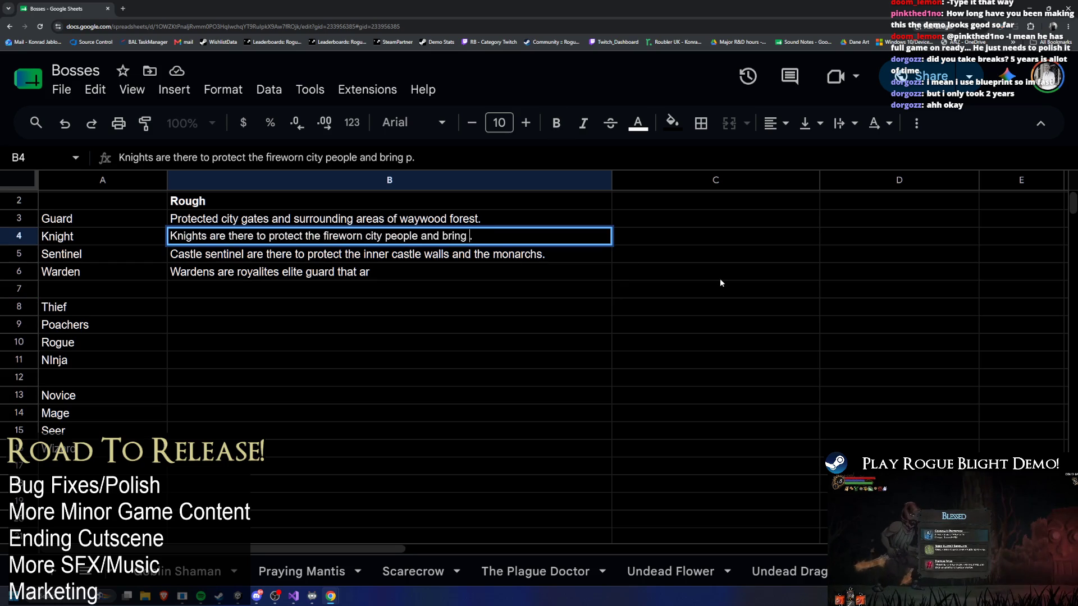
{"action": "type", "text": "er to thecity"}
Commit the Knight description, then reword Warden in B6 to 'tough missions' and delete 'guard'
{"action": "key", "text": "Return"}
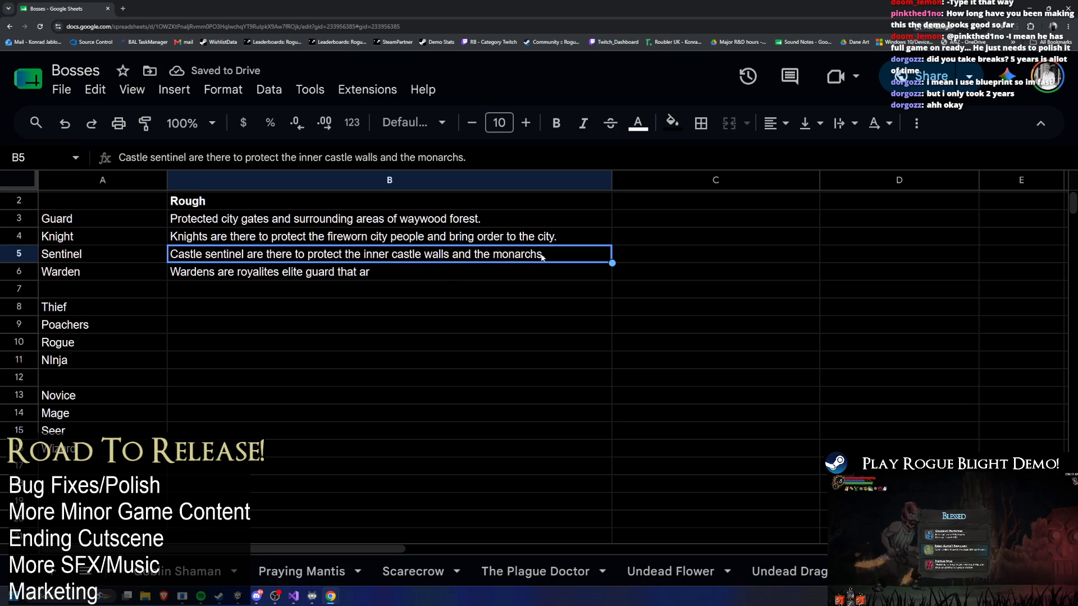
{"action": "double_click", "coordinate": [293, 272]}
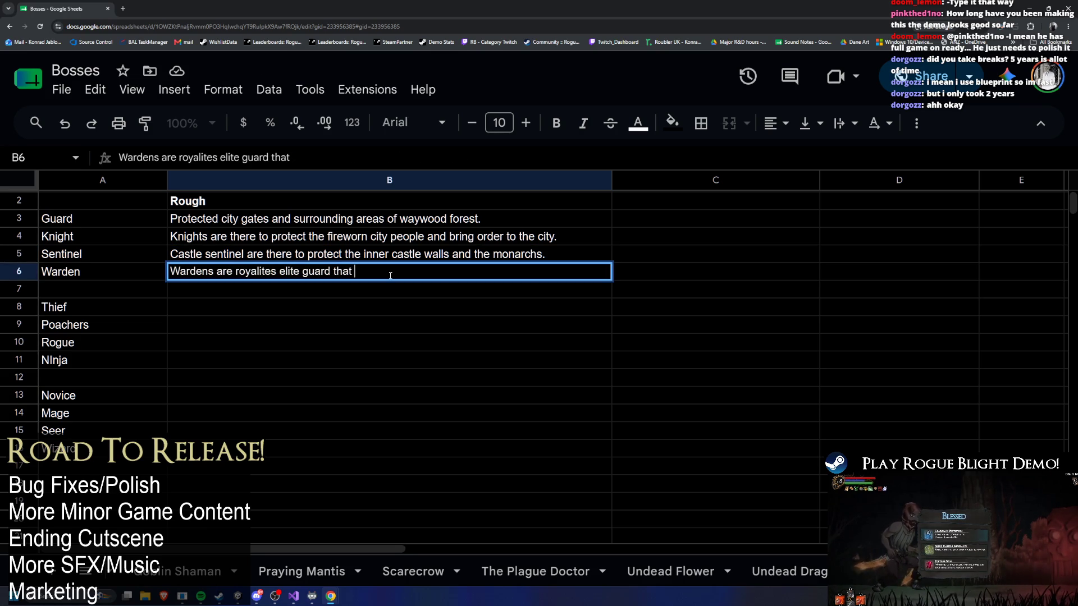
{"action": "type", "text": "generally "}
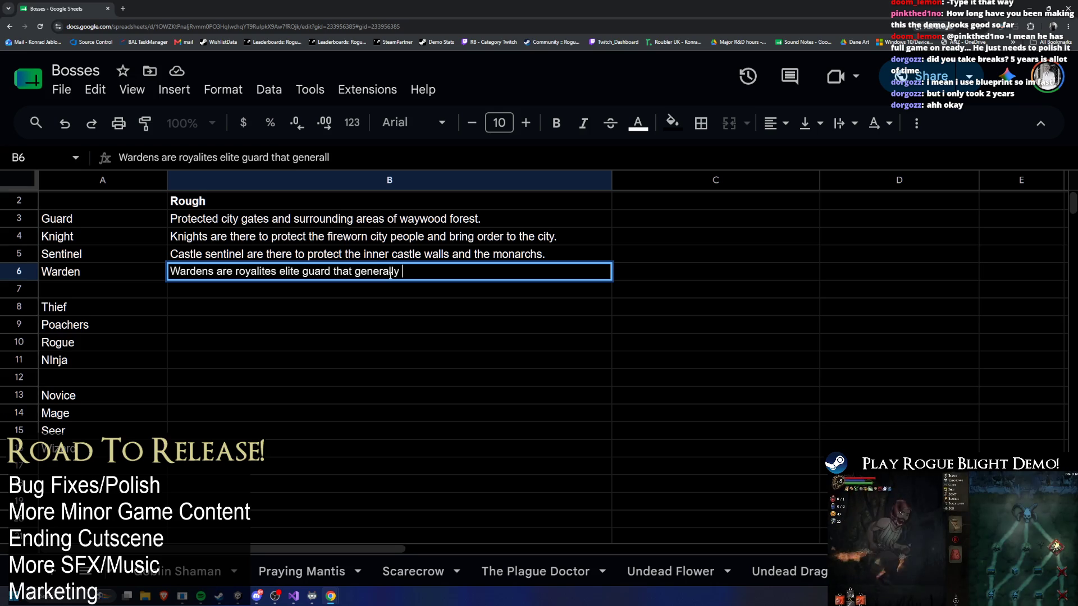
{"action": "type", "text": "are sent on mission"}
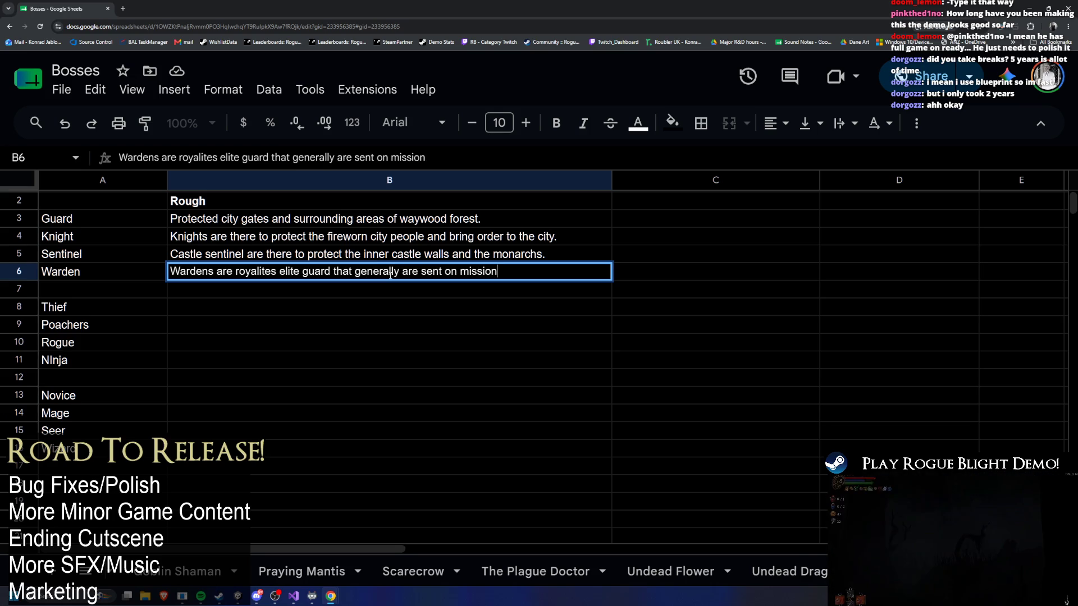
{"action": "key", "text": "BackSpace"}
{"action": "key", "text": "BackSpace"}
{"action": "key", "text": "BackSpace"}
{"action": "key", "text": "BackSpace"}
{"action": "key", "text": "BackSpace"}
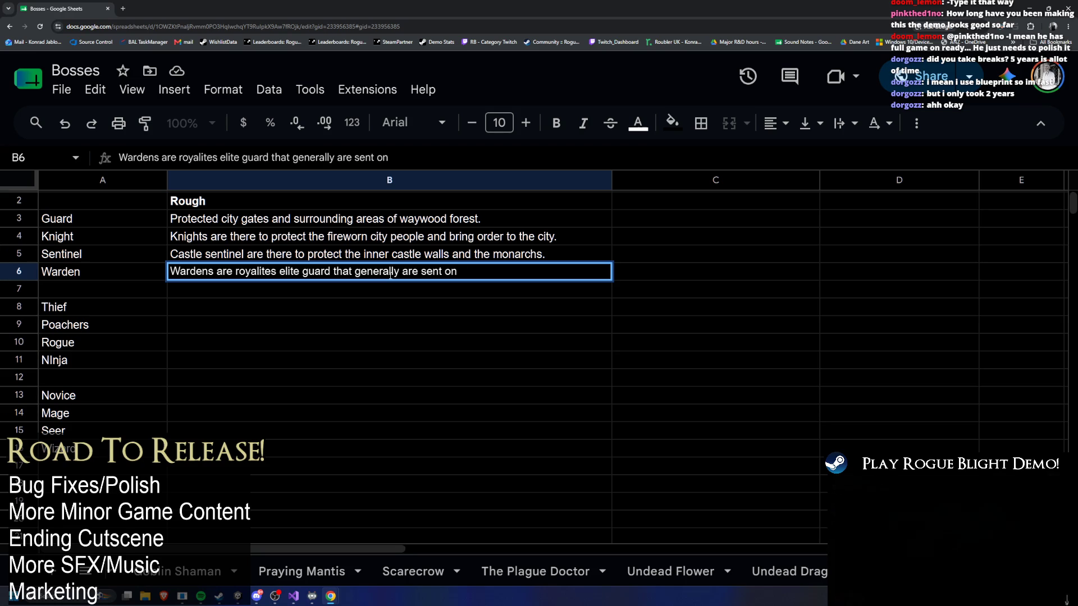
{"action": "type", "text": "tough missions"}
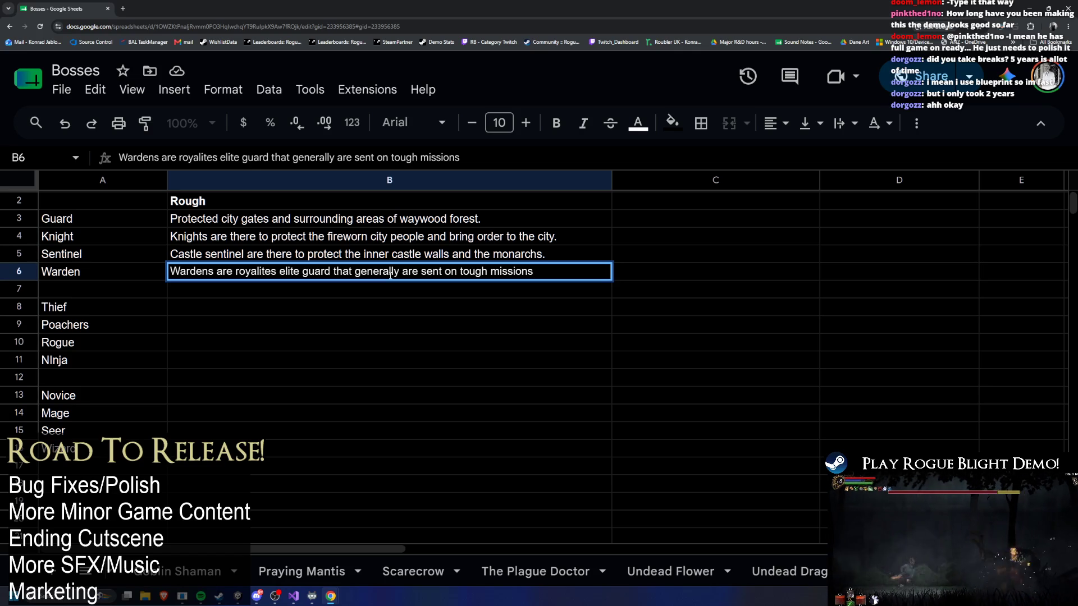
{"action": "double_click", "coordinate": [319, 270]}
{"action": "double_click", "coordinate": [318, 270]}
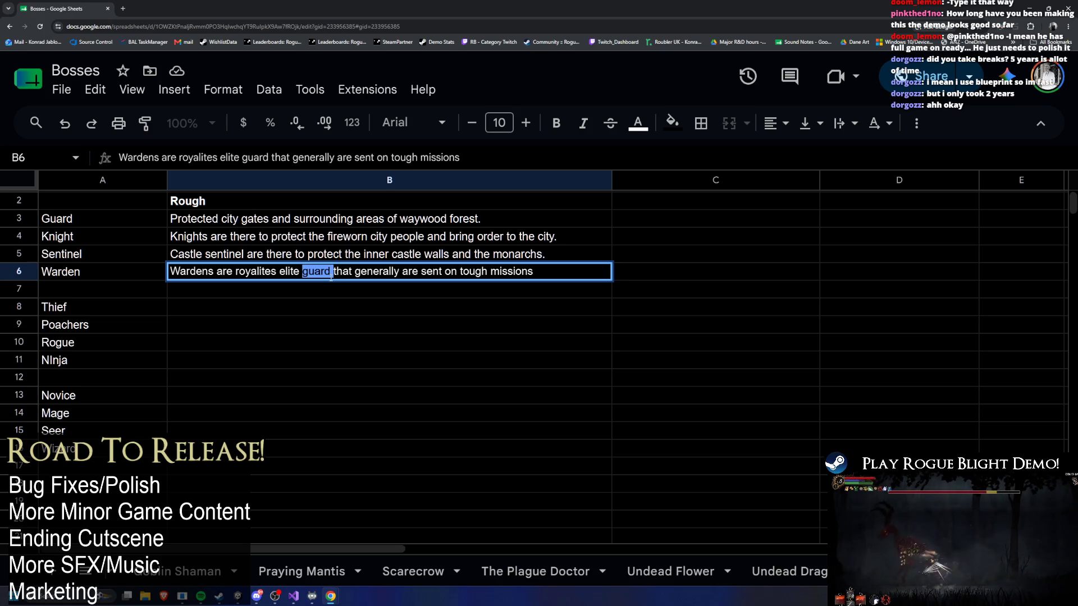
{"action": "key", "text": "BackSpace"}
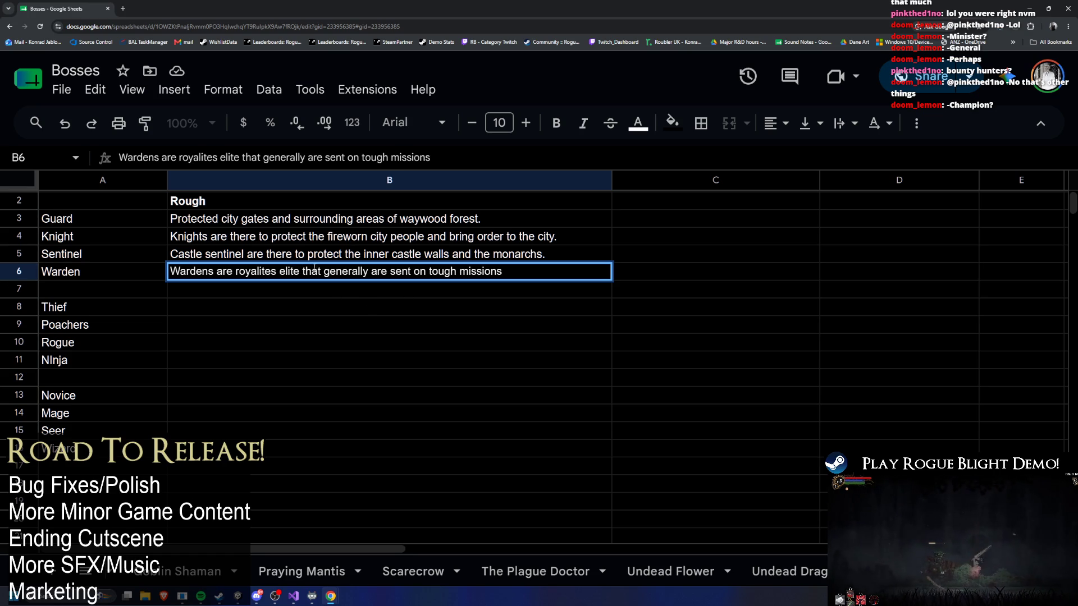
{"action": "type", "text": "champions"}
Finish B6 as royal elite champions sent on tough missions to help the monarchy, then select B8
{"action": "left_click", "coordinate": [587, 270]}
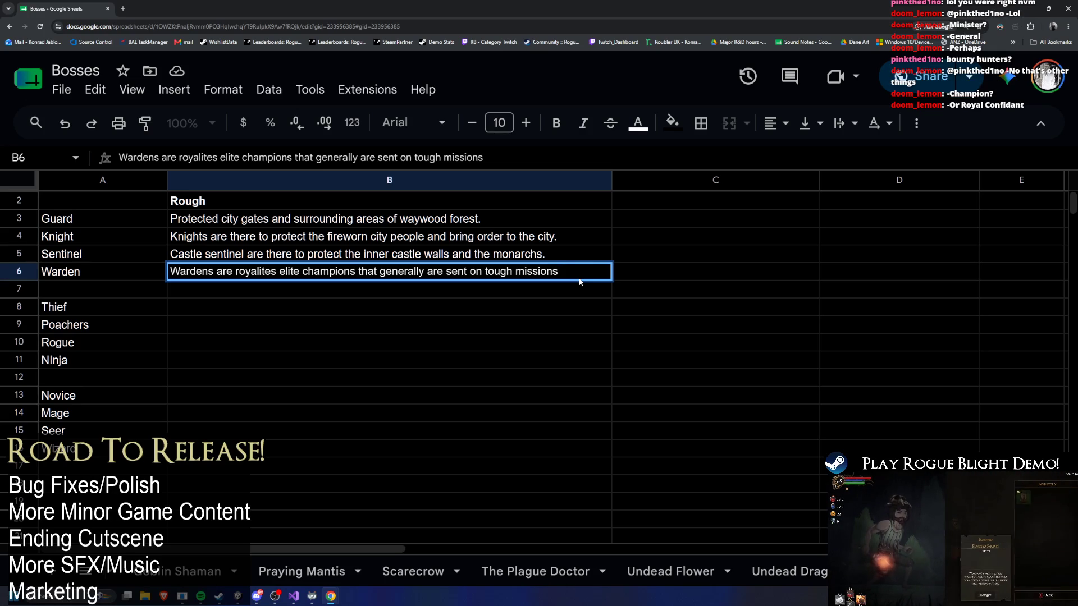
{"action": "double_click", "coordinate": [256, 272]}
{"action": "type", "text": "royal"}
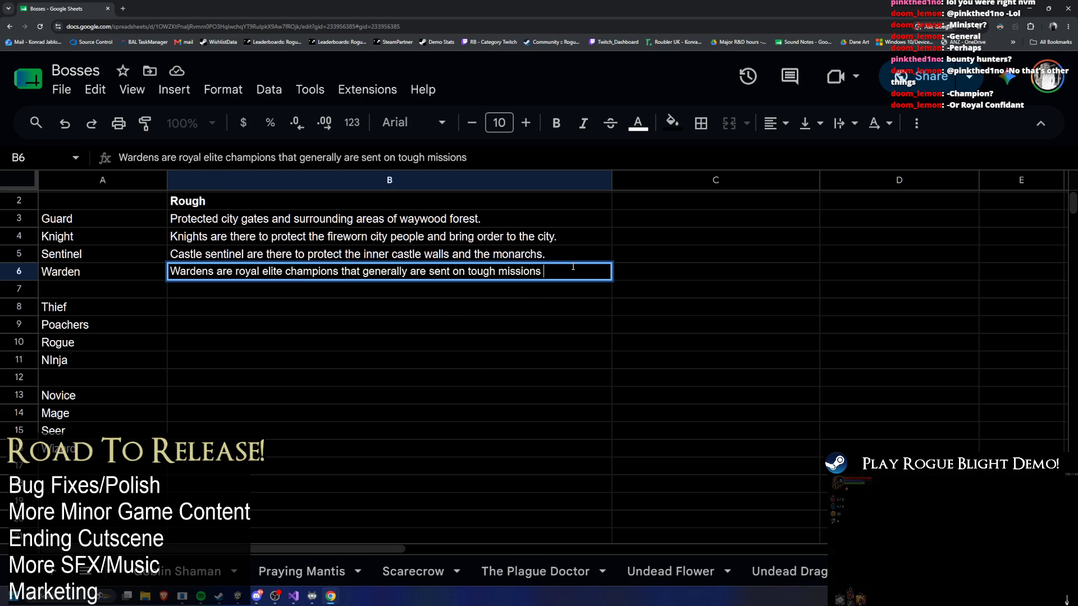
{"action": "left_click", "coordinate": [577, 270]}
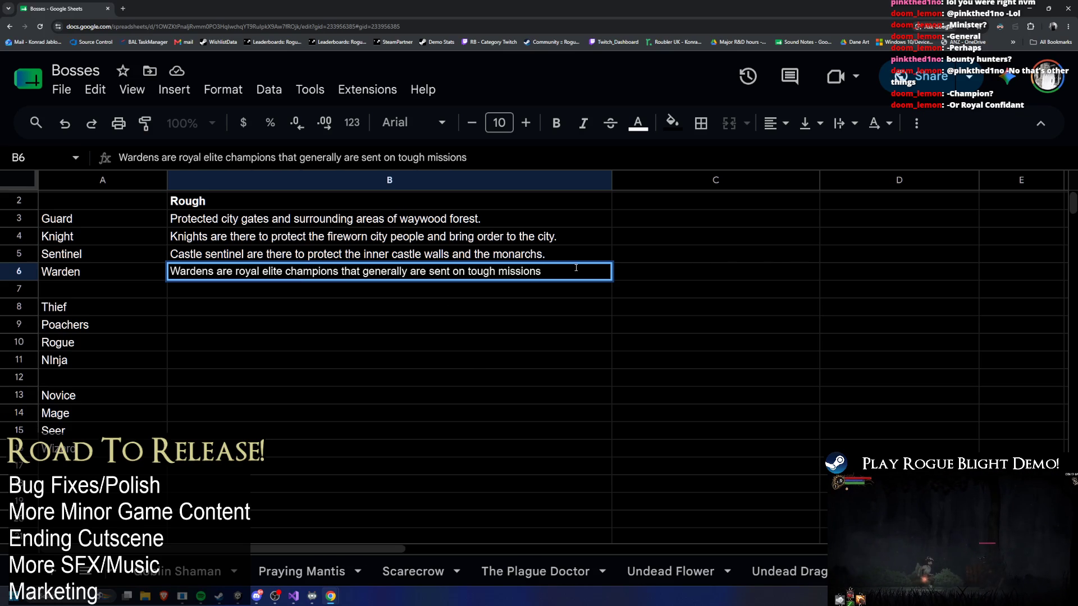
{"action": "type", "text": " to"}
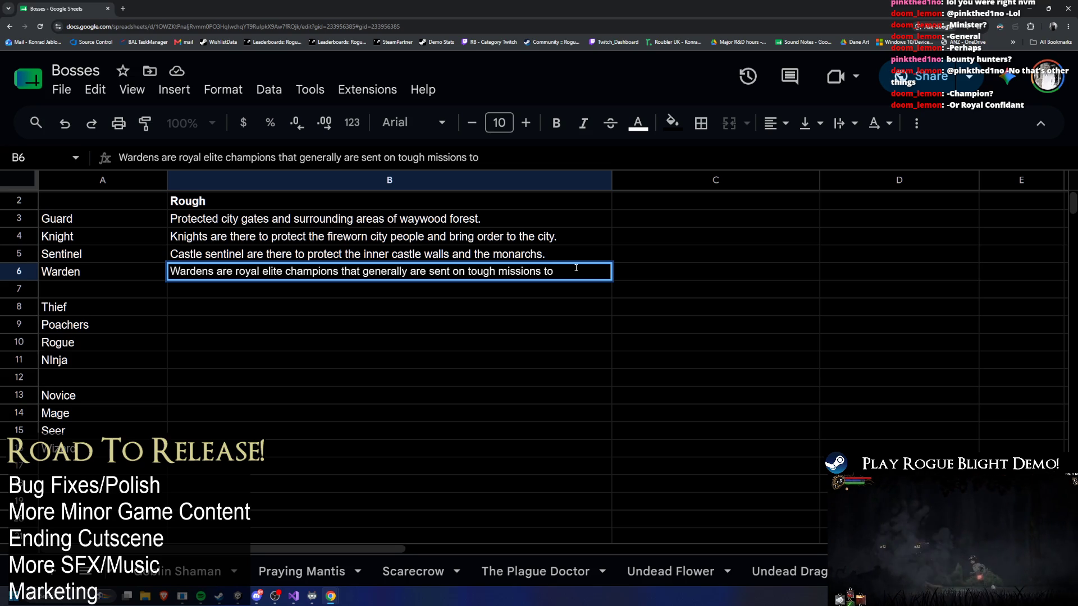
{"action": "type", "text": " help the mnonarchy"}
{"action": "key", "text": "Return"}
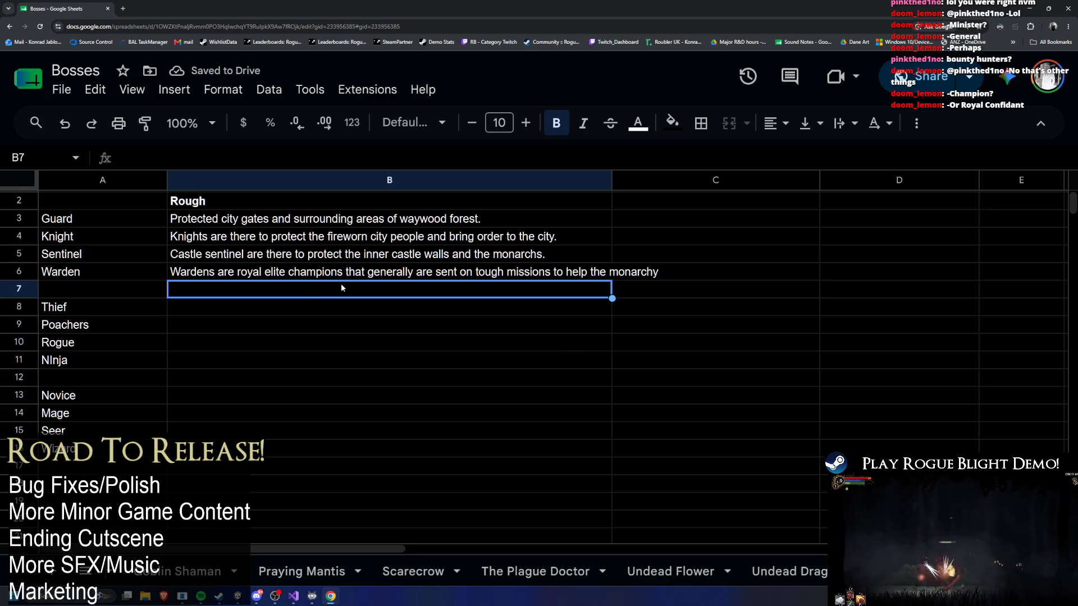
{"action": "left_click", "coordinate": [245, 312]}
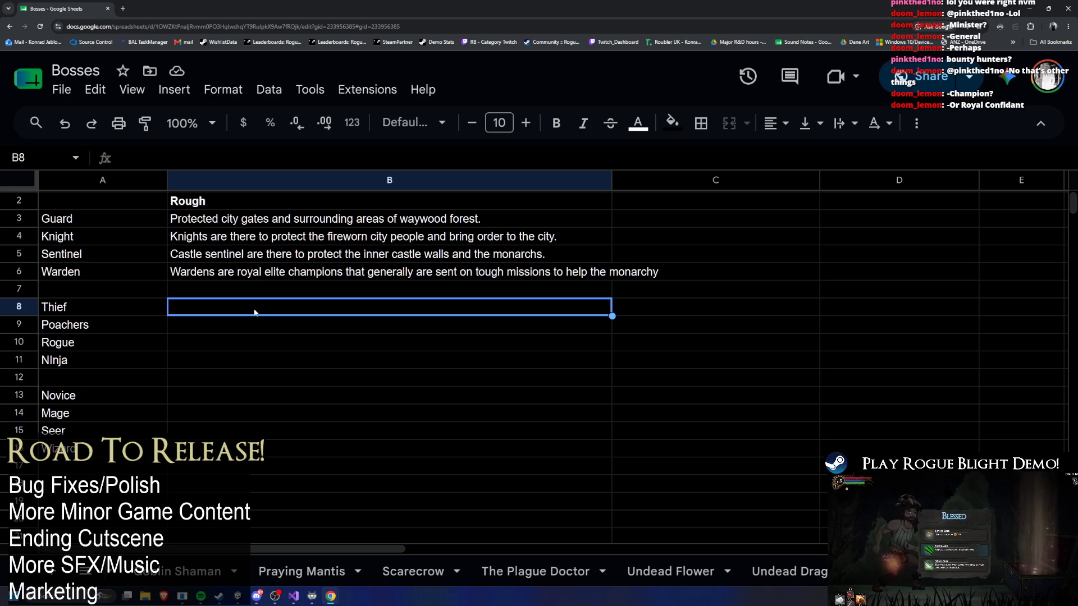
{"action": "left_click_drag", "start_coordinate": [223, 201], "coordinate": [228, 466]}
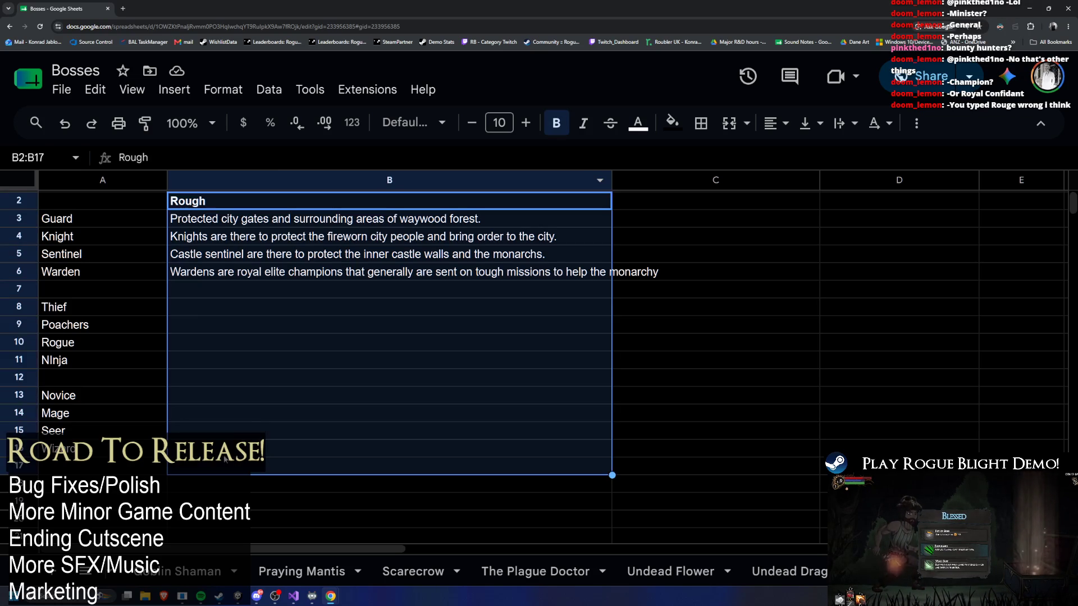
{"action": "mouse_move", "coordinate": [661, 200]}
{"action": "left_mouse_down"}
{"action": "mouse_move", "coordinate": [658, 515]}
{"action": "mouse_move", "coordinate": [677, 455]}
{"action": "left_mouse_up"}
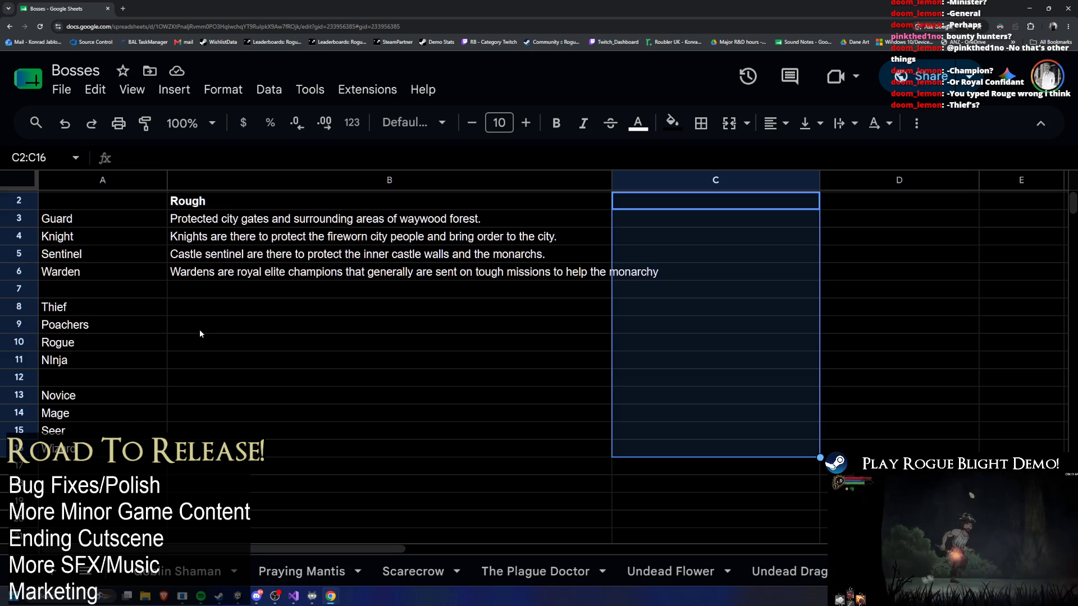
{"action": "left_click", "coordinate": [215, 313]}
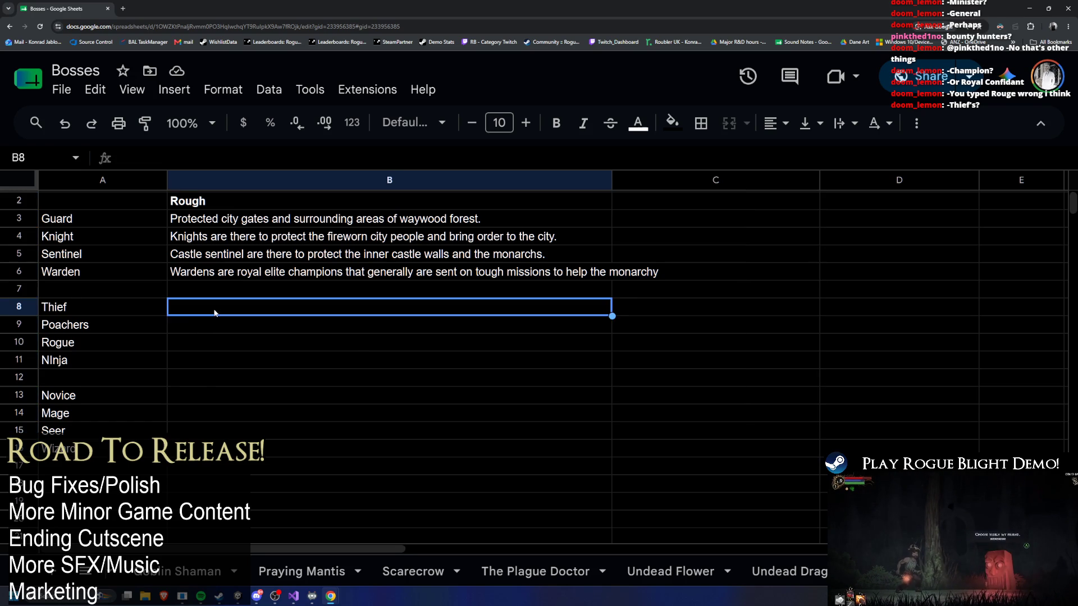
{"action": "left_click_drag", "start_coordinate": [127, 308], "coordinate": [271, 313]}
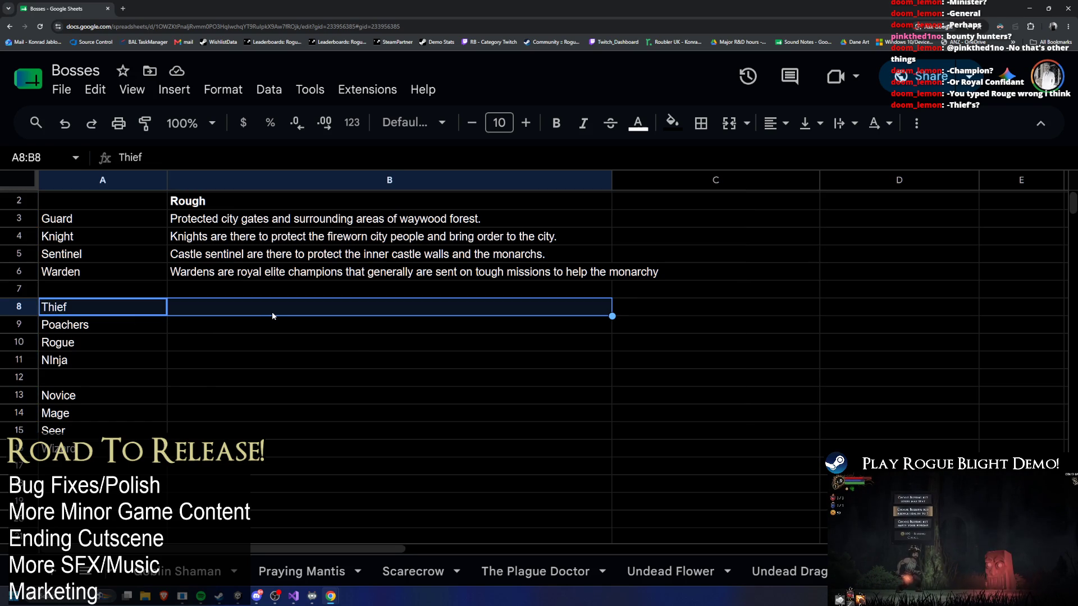
{"action": "left_click", "coordinate": [315, 277]}
Search the sheet for 'rogue', trim the query to 'ro', then return to cell B8 beside Thief
{"action": "key", "text": "ctrl+f"}
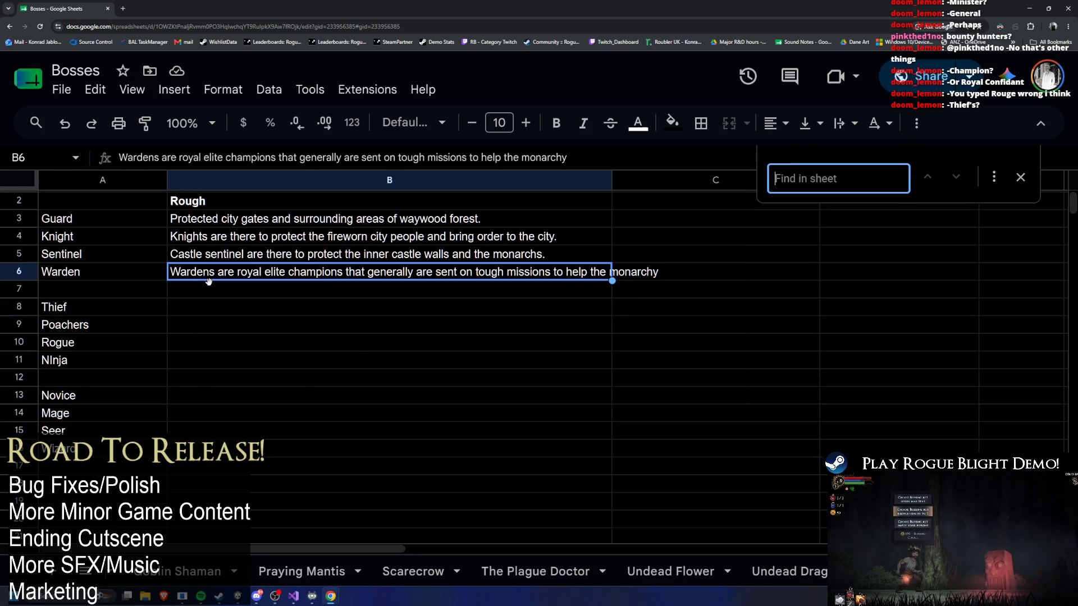
{"action": "type", "text": "rogue"}
{"action": "key", "text": "BackSpace"}
{"action": "key", "text": "BackSpace"}
{"action": "key", "text": "BackSpace"}
{"action": "key", "text": "BackSpace"}
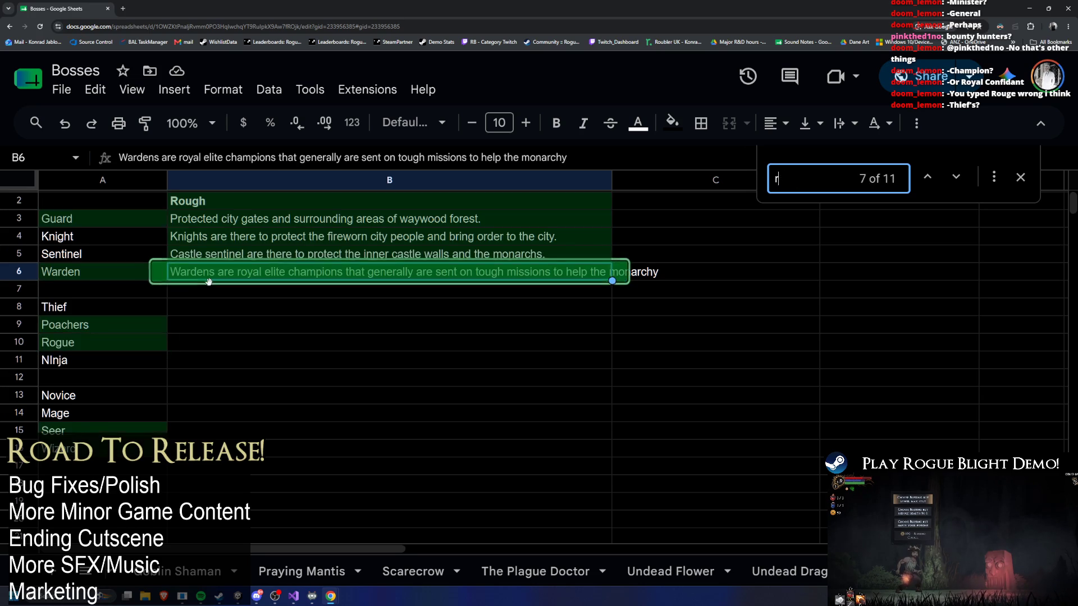
{"action": "key", "text": "BackSpace"}
{"action": "type", "text": "rogu"}
{"action": "key", "text": "BackSpace"}
{"action": "key", "text": "BackSpace"}
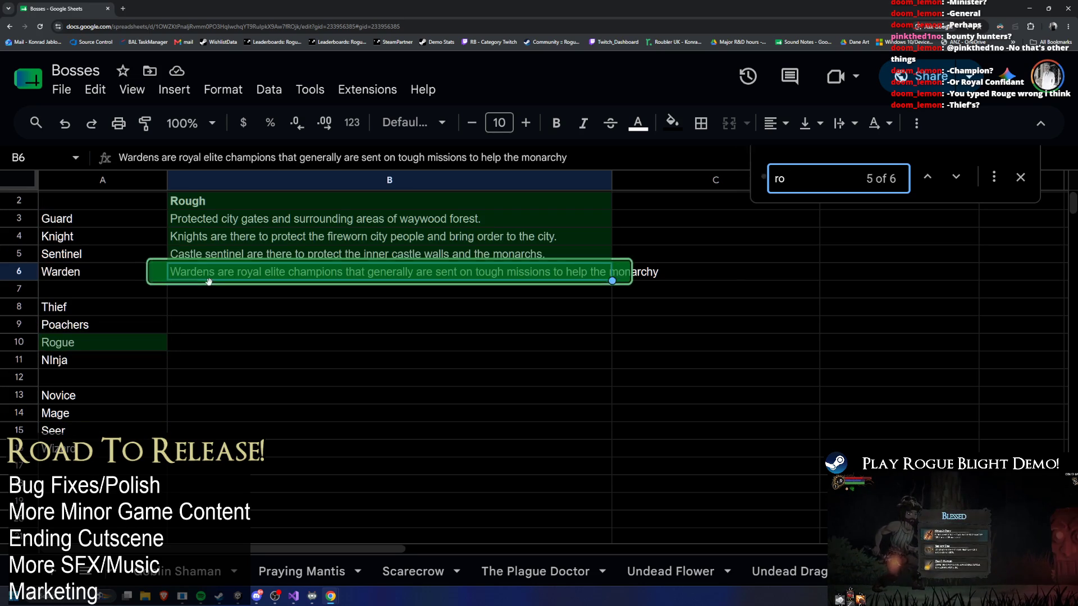
{"action": "type", "text": "g"}
{"action": "key", "text": "BackSpace"}
{"action": "key", "text": "BackSpace"}
{"action": "key", "text": "BackSpace"}
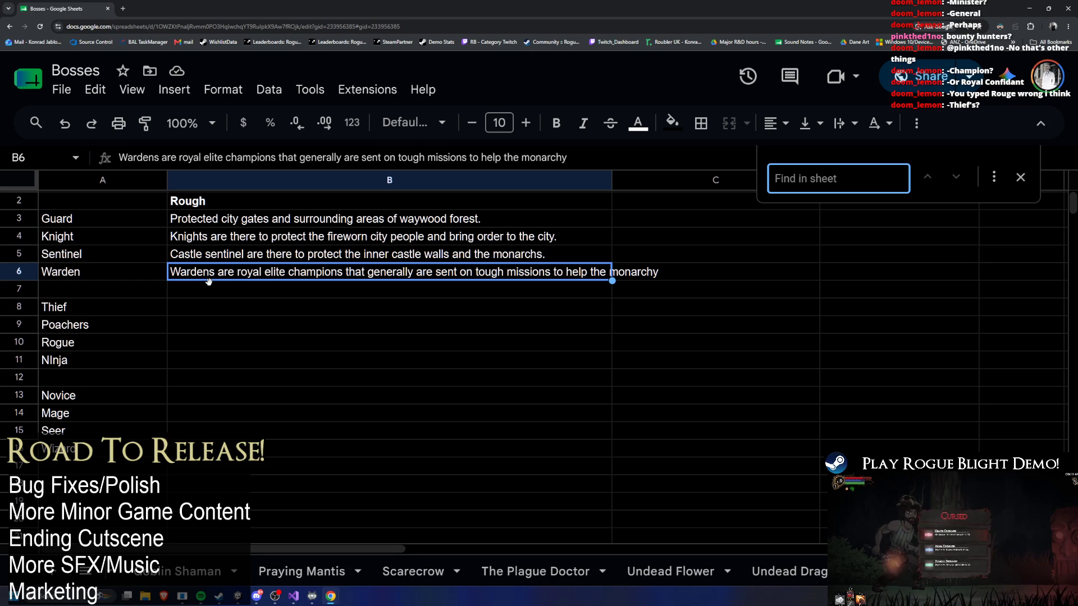
{"action": "left_click", "coordinate": [240, 307]}
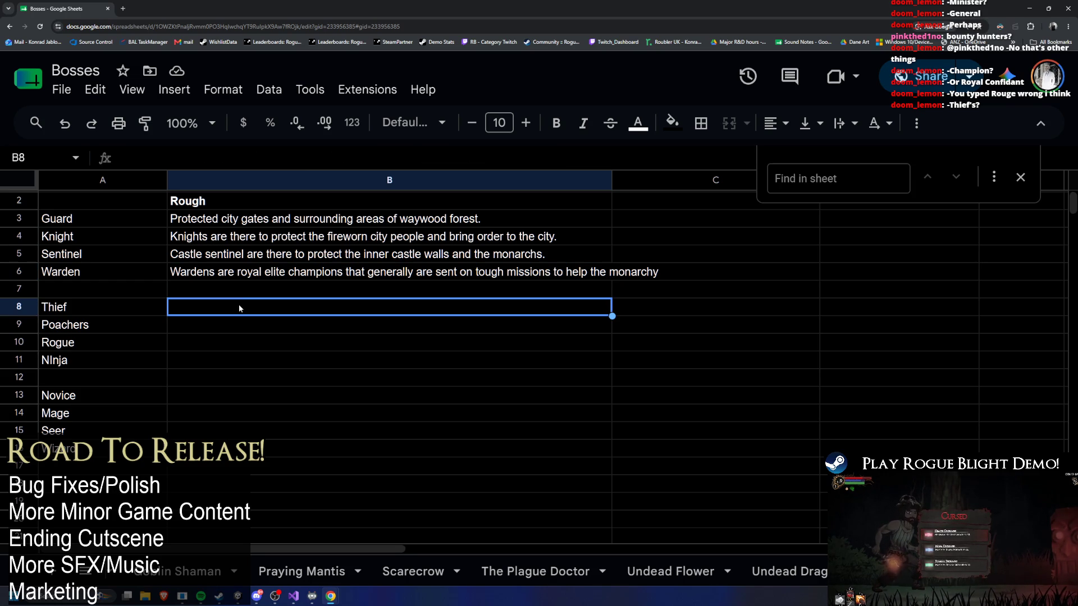
{"action": "type", "text": "Thief's are"}
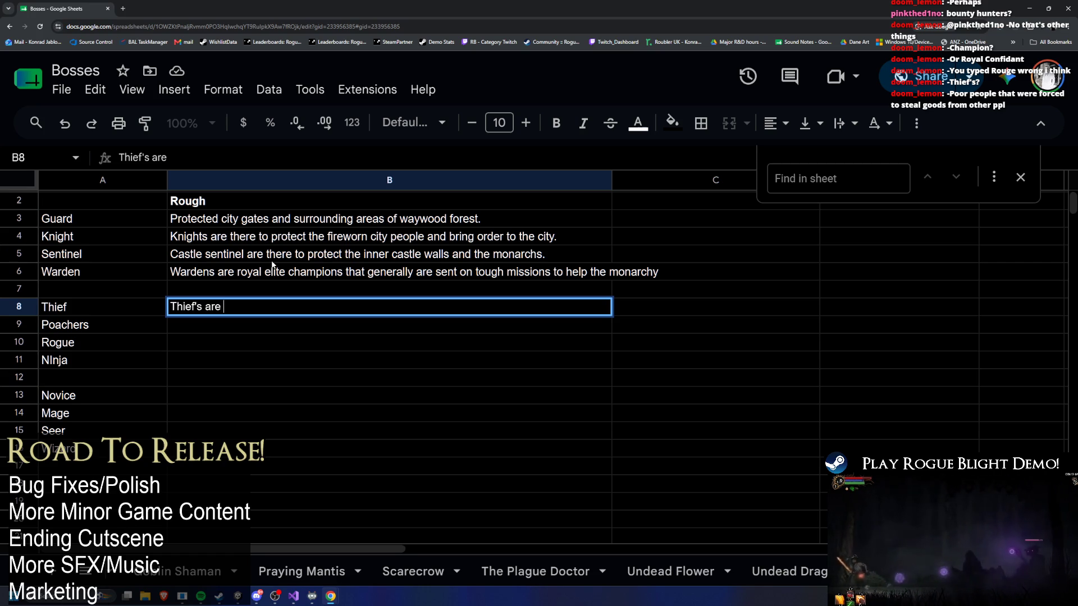
Write B8's Thief text about hunting merchants outside the city gates heading to the city to trade
{"action": "key", "text": "BackSpace"}
{"action": "key", "text": "BackSpace"}
{"action": "key", "text": "BackSpace"}
{"action": "key", "text": "BackSpace"}
{"action": "type", "text": "scour outsid"}
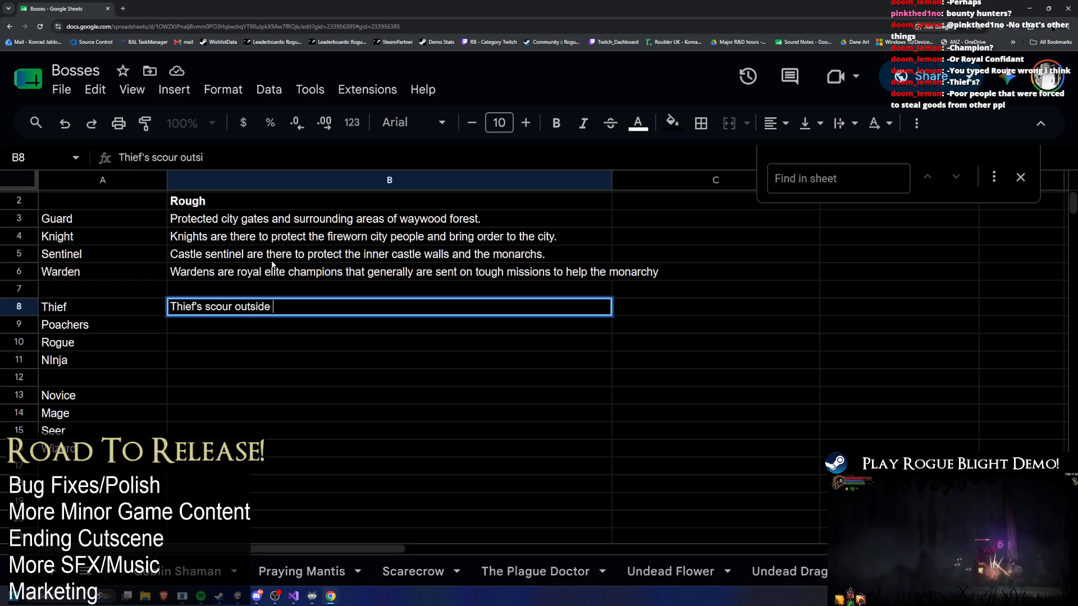
{"action": "type", "text": "e of the city gates"}
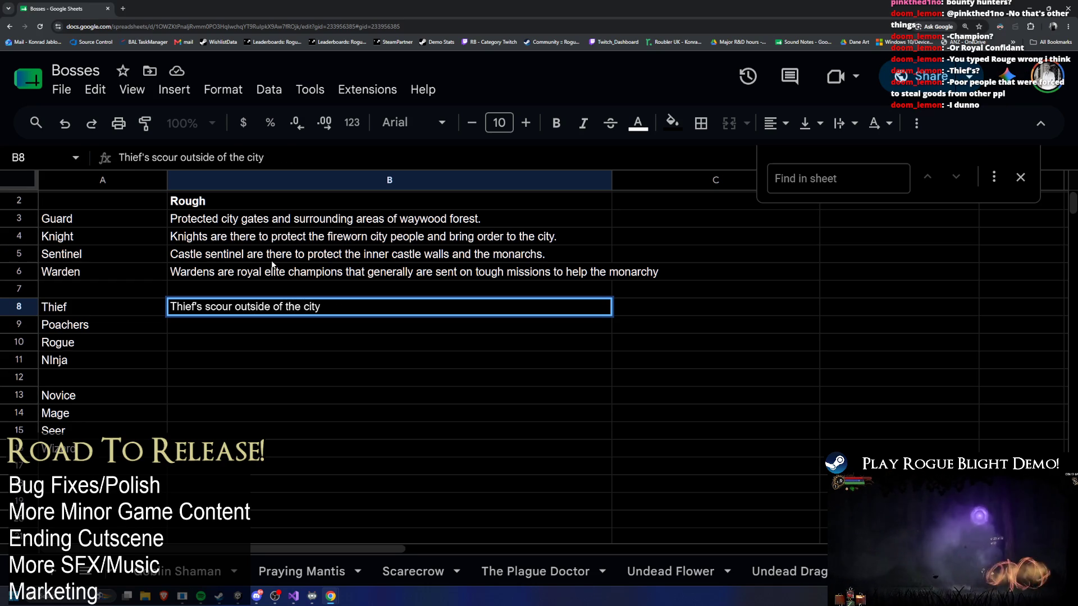
{"action": "key", "text": "BackSpace"}
{"action": "type", "text": "es"}
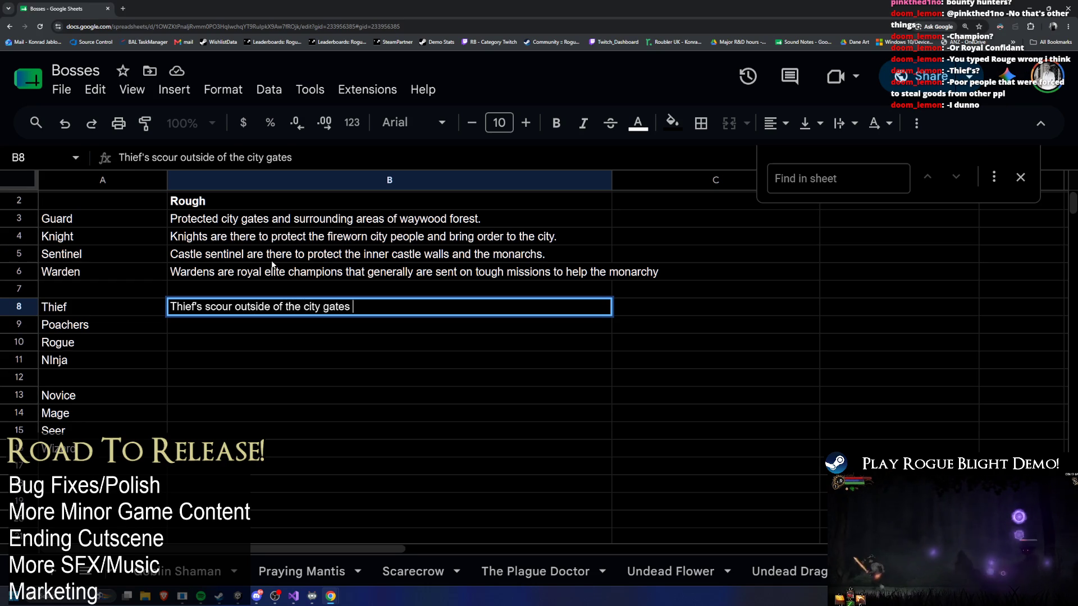
{"action": "type", "text": ", hunting merchants"}
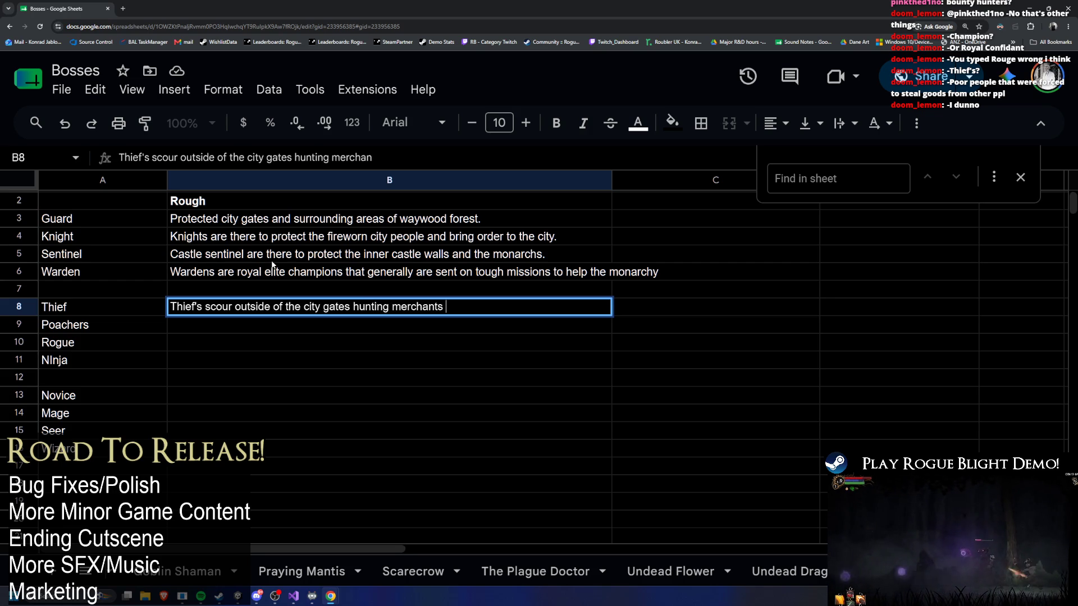
{"action": "type", "text": " that are on the way to c"}
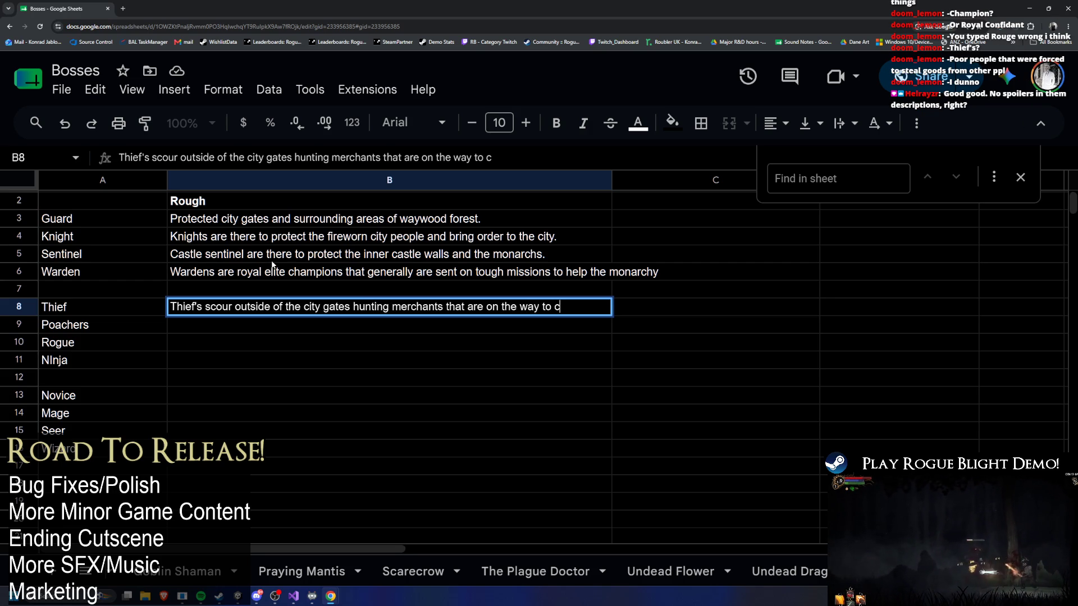
{"action": "key", "text": "BackSpace"}
{"action": "type", "text": "the city"}
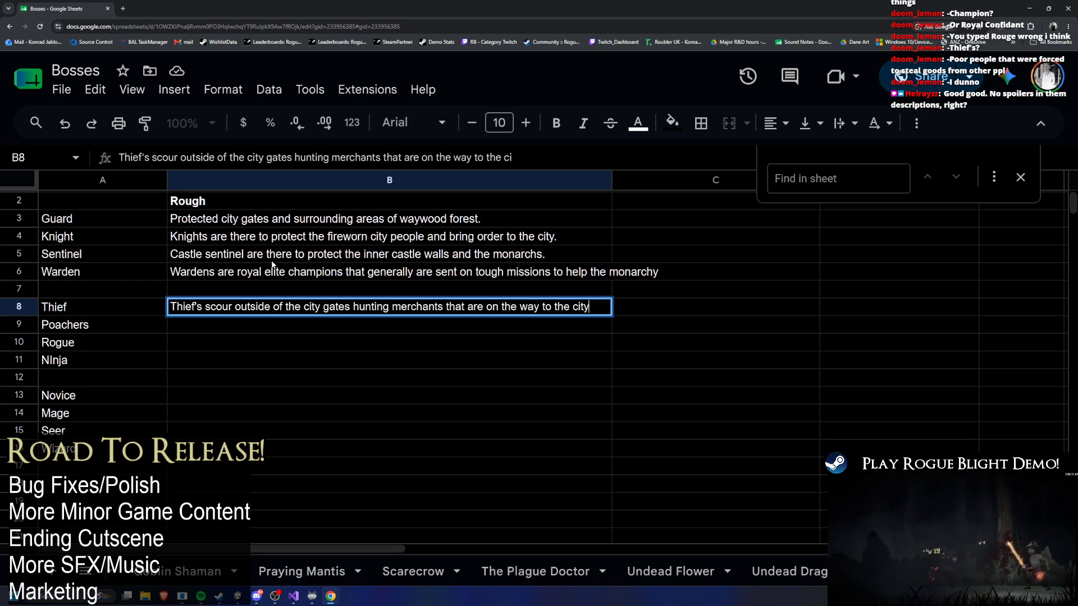
{"action": "type", "text": " to trade."}
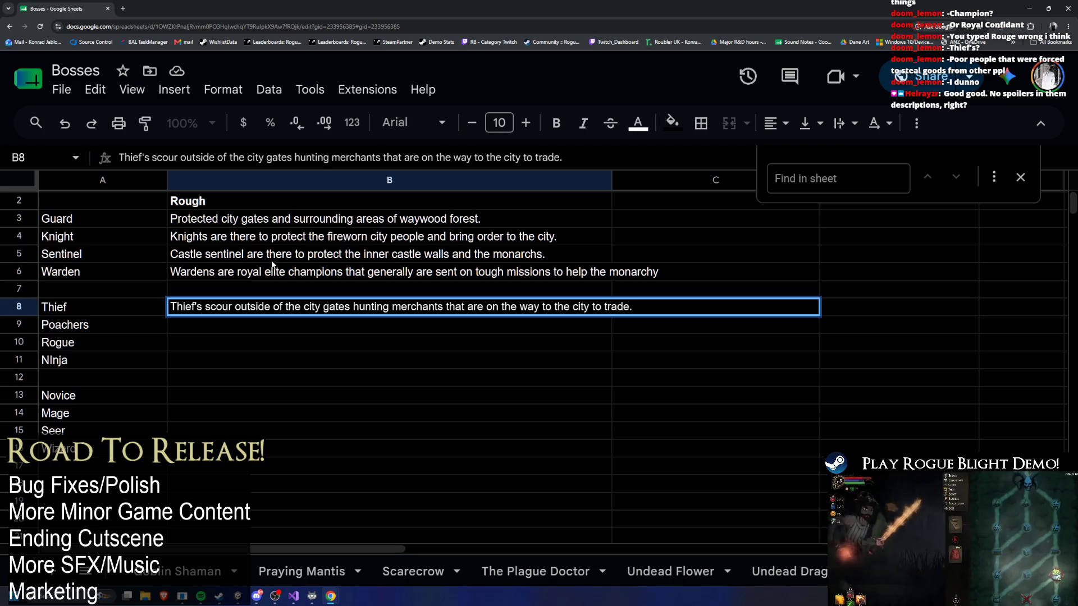
{"action": "key", "text": "Return"}
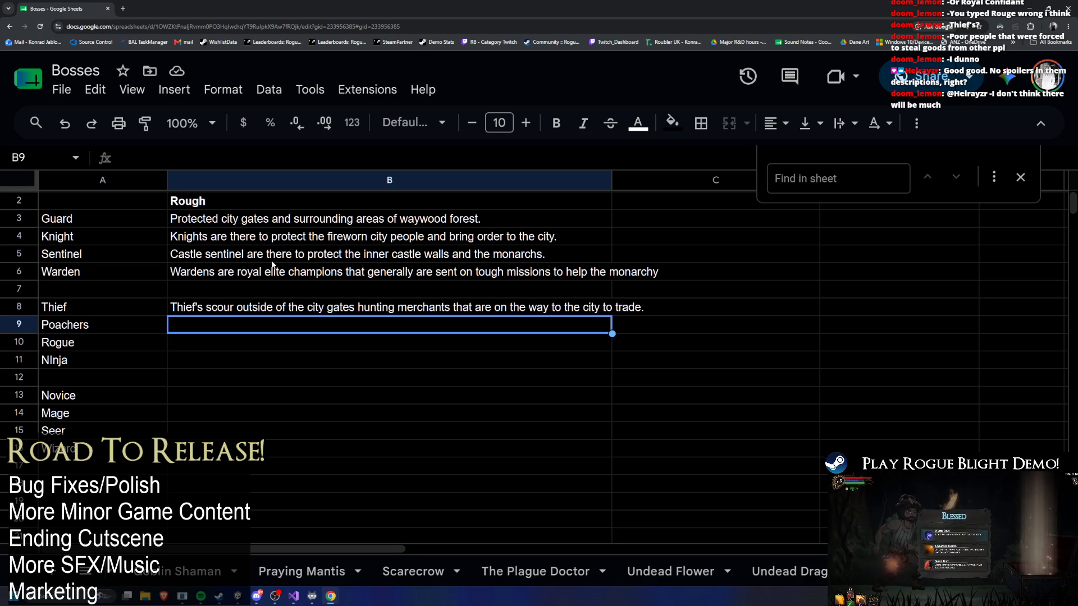
{"action": "type", "text": "Hunters that"}
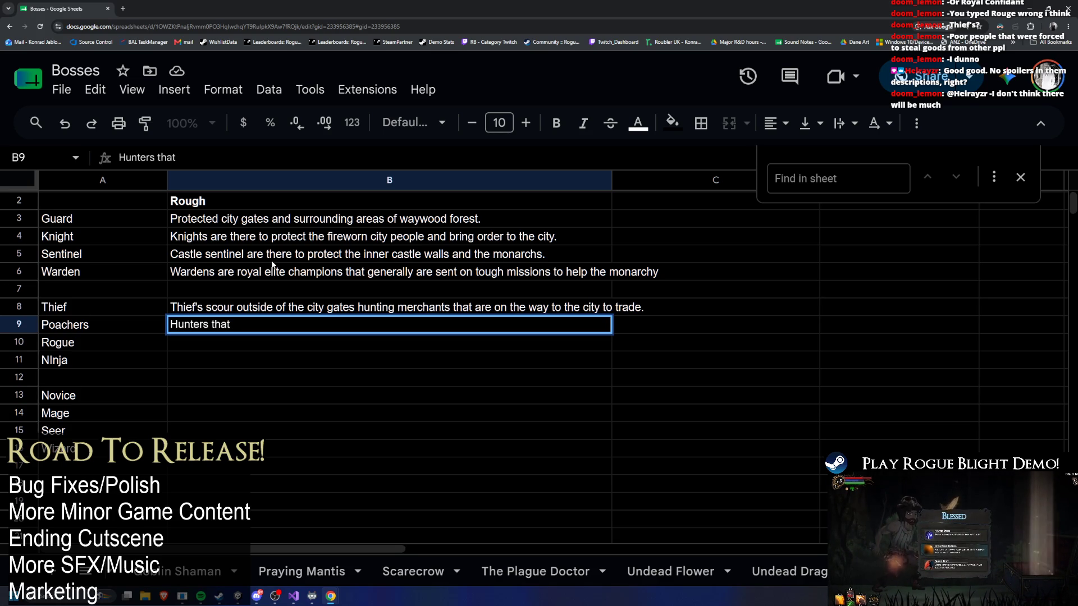
Write the Poachers description 'Hunters of the forest that gather resources such as meat or barries.' in B9, fixing typos
{"action": "key", "text": "BackSpace"}
{"action": "key", "text": "BackSpace"}
{"action": "key", "text": "BackSpace"}
{"action": "key", "text": "BackSpace"}
{"action": "key", "text": "BackSpace"}
{"action": "key", "text": "BackSpace"}
{"action": "type", "text": "Hunt"}
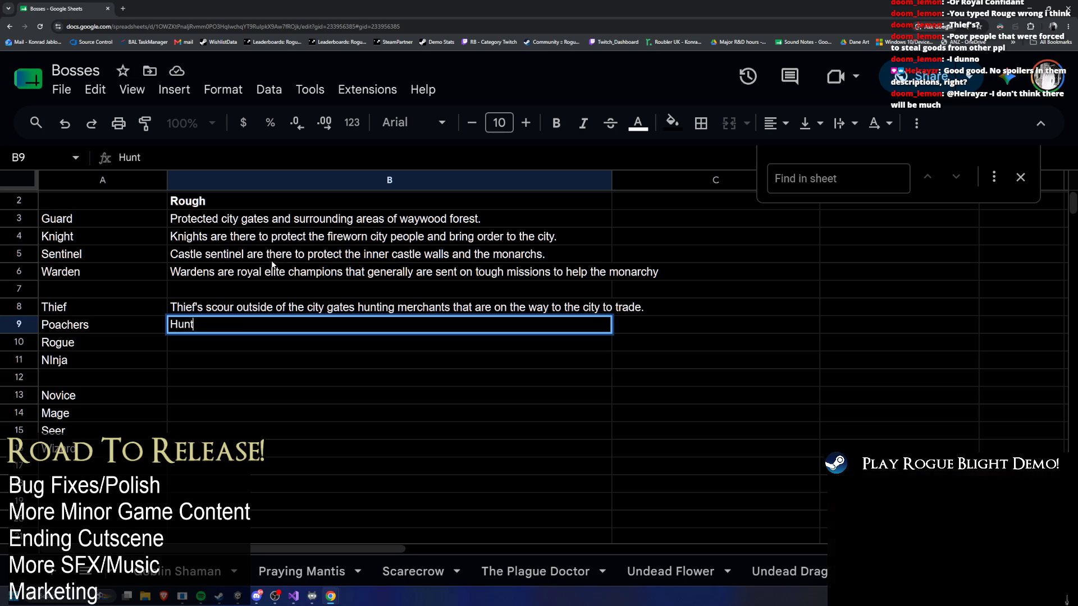
{"action": "type", "text": "ers that"}
{"action": "key", "text": "BackSpace"}
{"action": "key", "text": "BackSpace"}
{"action": "key", "text": "BackSpace"}
{"action": "type", "text": "the fores"}
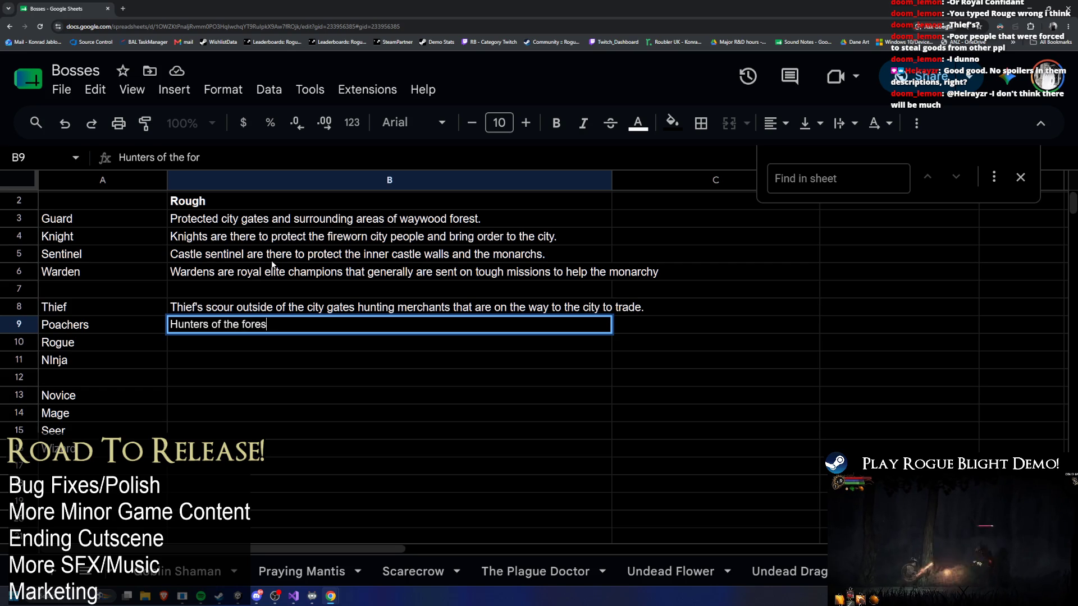
{"action": "type", "text": "t gatherin"}
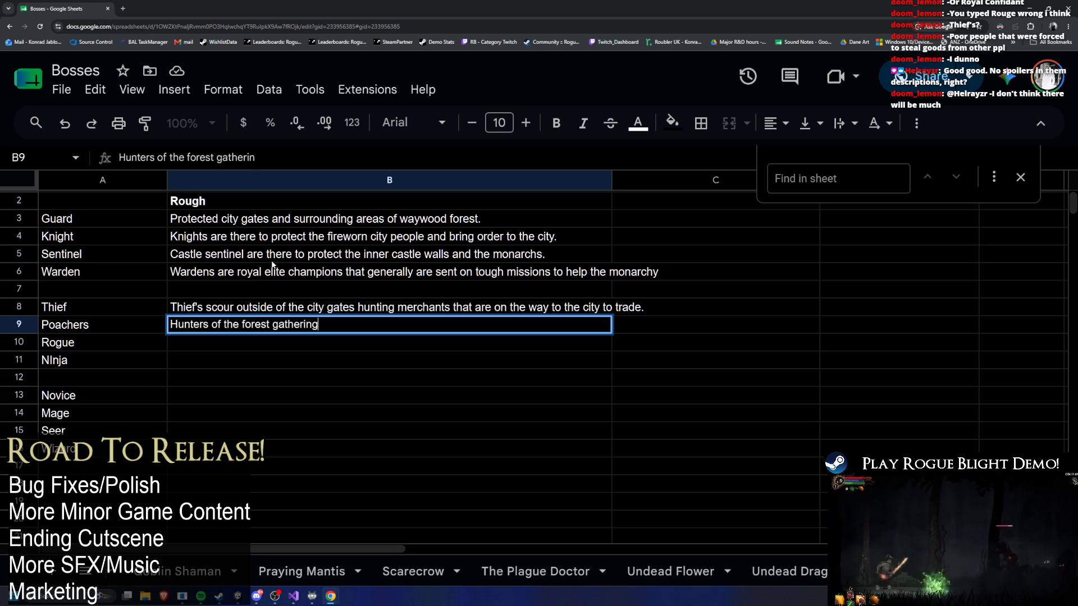
{"action": "type", "text": "g"}
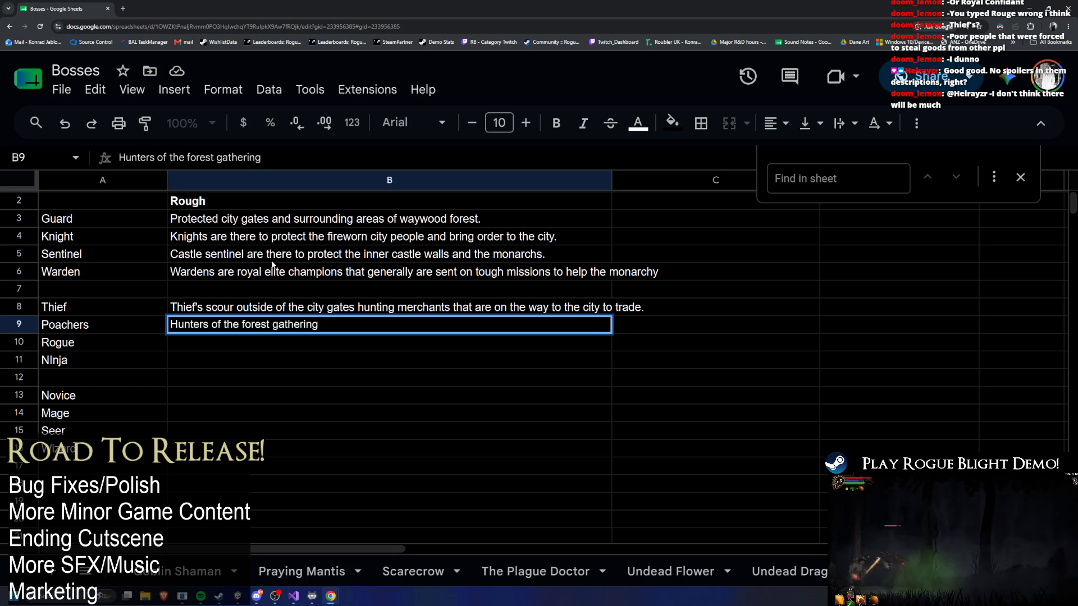
{"action": "key", "text": "BackSpace"}
{"action": "key", "text": "BackSpace"}
{"action": "key", "text": "BackSpace"}
{"action": "key", "text": "BackSpace"}
{"action": "type", "text": "t that gather resources"}
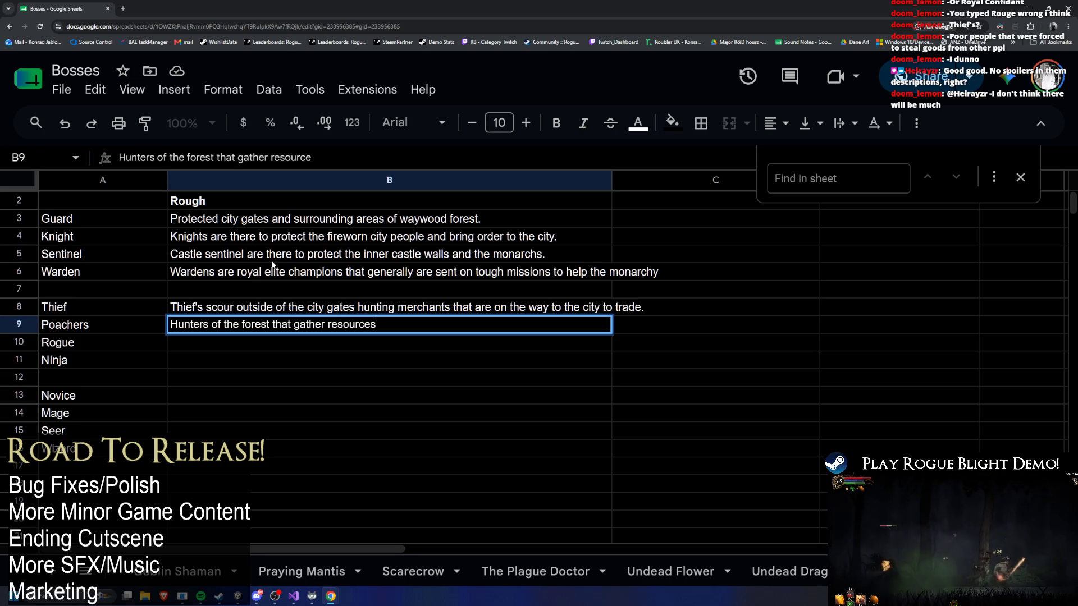
{"action": "type", "text": " such as meat or"}
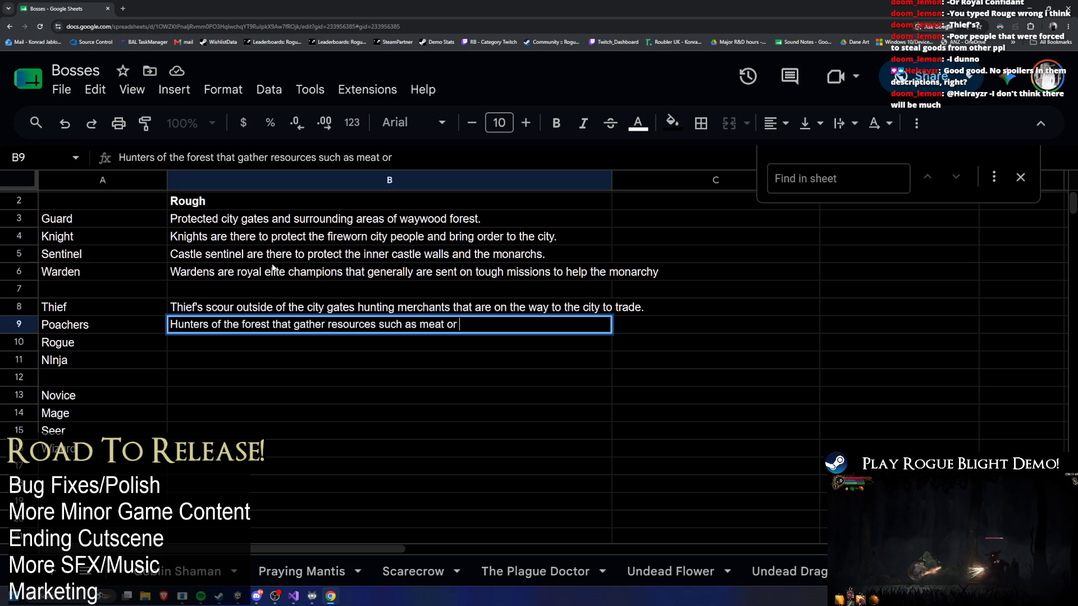
{"action": "type", "text": "arriess"}
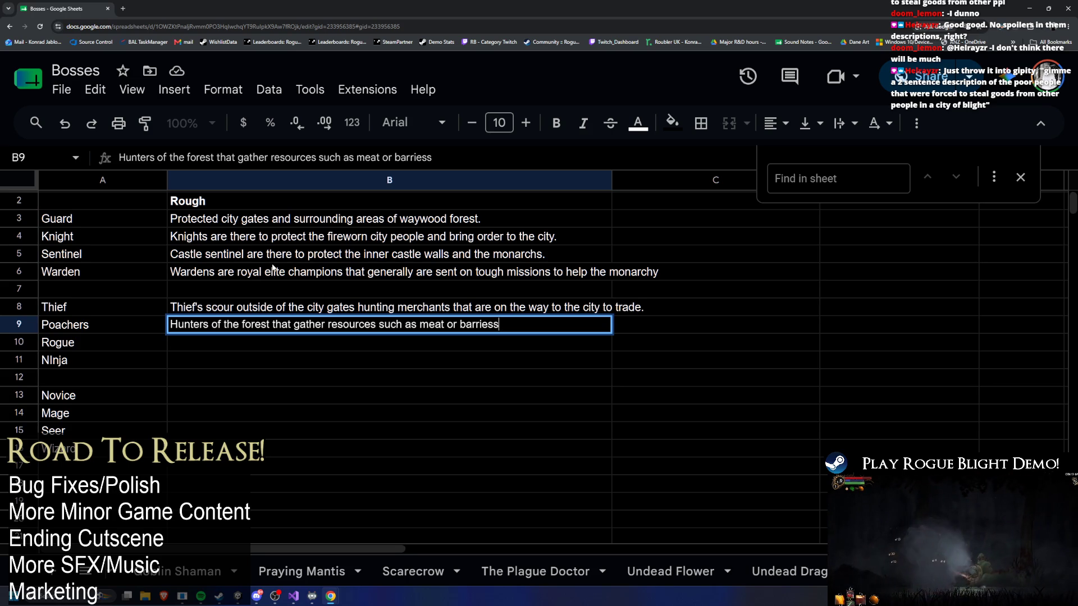
{"action": "key", "text": "BackSpace"}
{"action": "key", "text": "BackSpace"}
{"action": "key", "text": "BackSpace"}
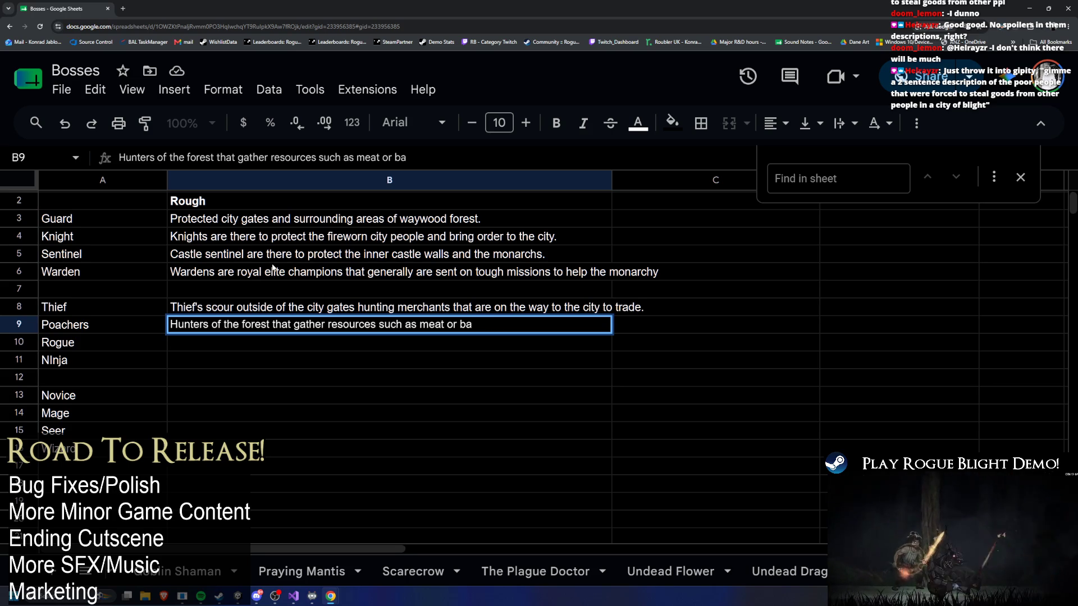
{"action": "type", "text": "rries."}
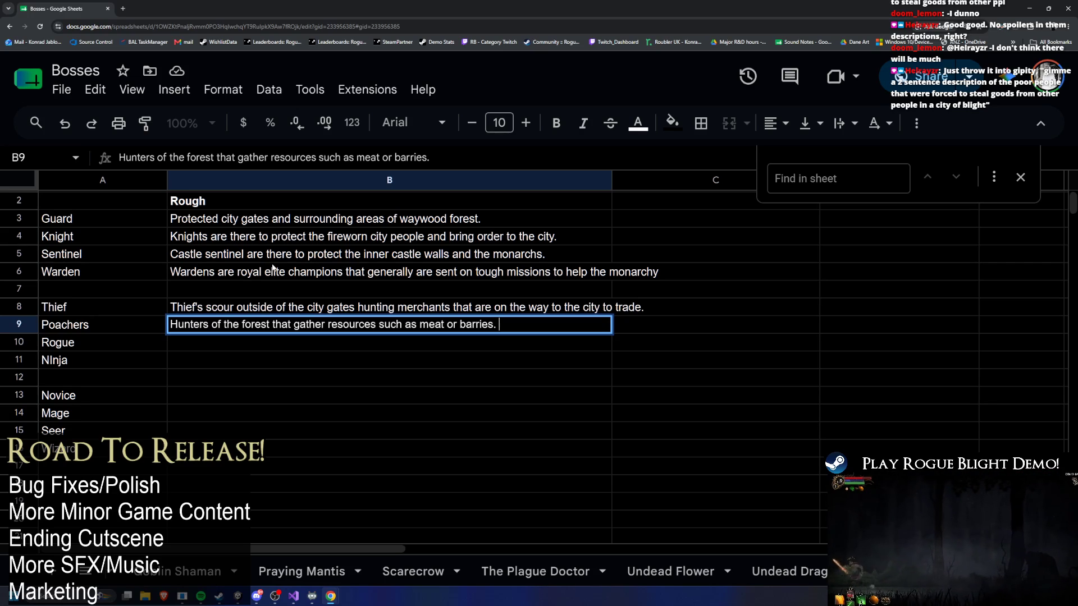
{"action": "key", "text": "super"}
{"action": "type", "text": "steam"}
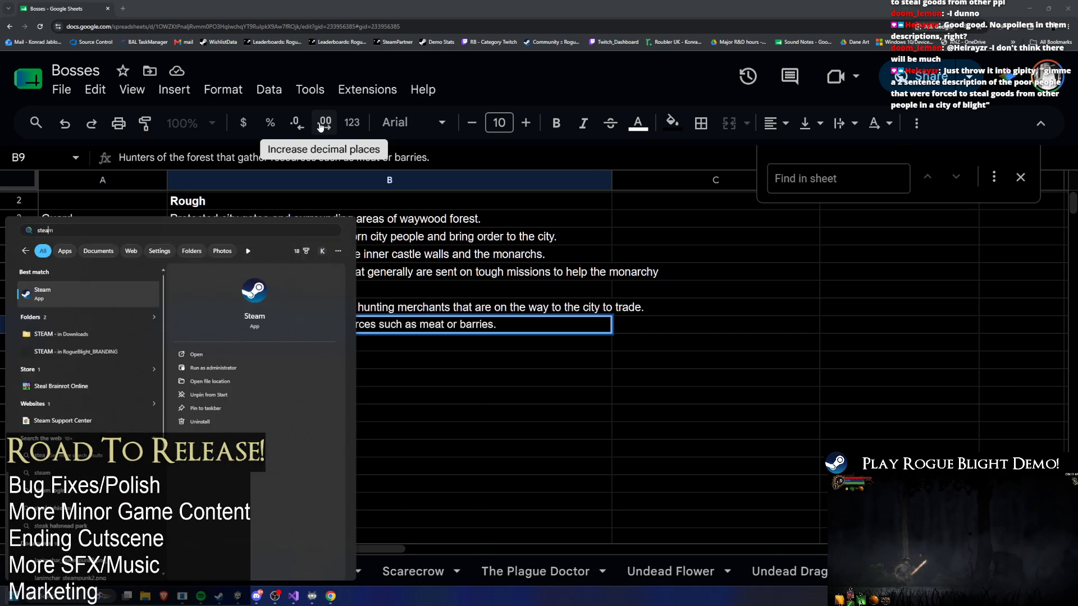
{"action": "key", "text": "Return"}
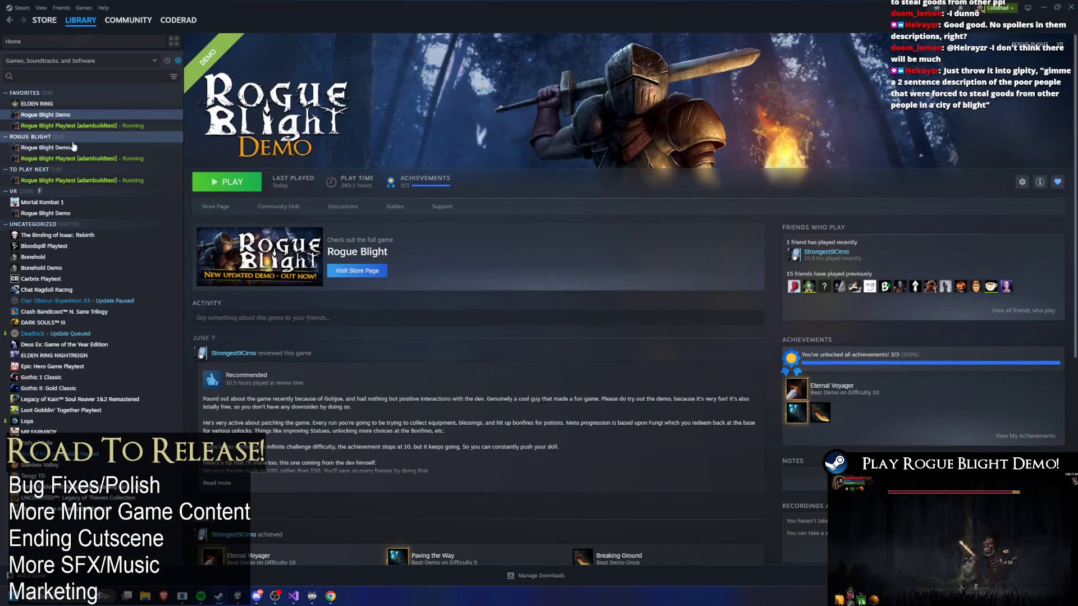
{"action": "left_click", "coordinate": [202, 207]}
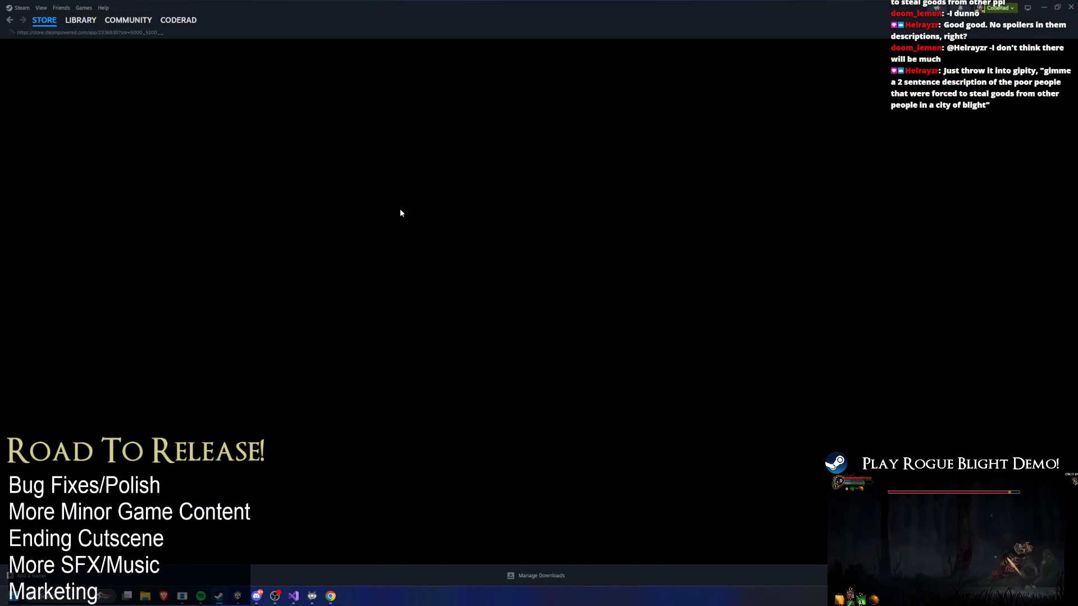
{"action": "scroll", "coordinate": [393, 203], "scroll_direction": "down", "scroll_amount": 3}
{"action": "scroll", "coordinate": [400, 207], "scroll_direction": "down", "scroll_amount": 8}
{"action": "scroll", "coordinate": [408, 205], "scroll_direction": "up", "scroll_amount": 2}
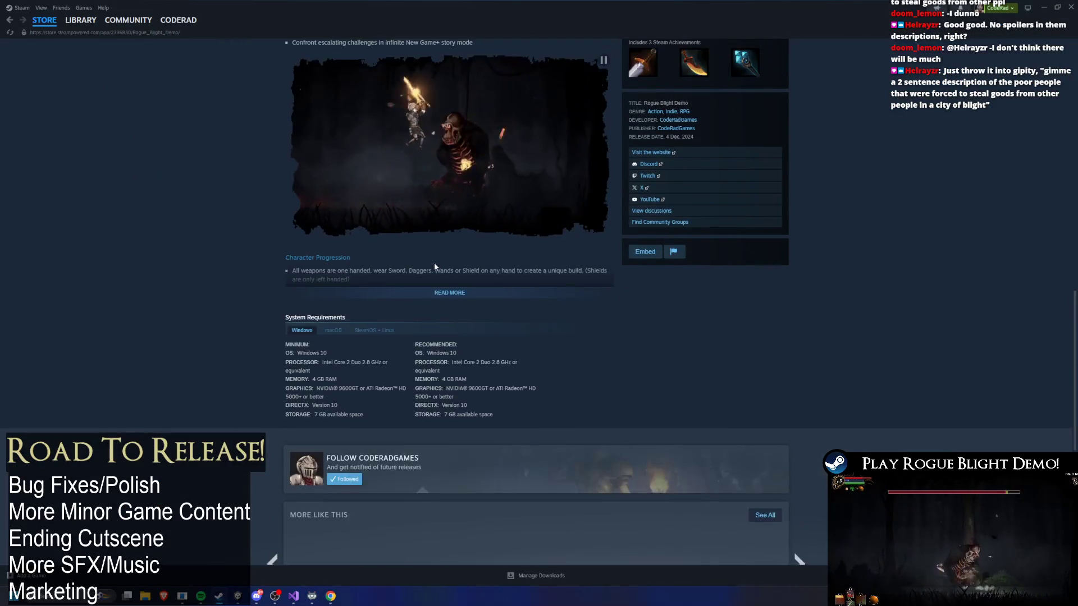
{"action": "left_click", "coordinate": [447, 269]}
{"action": "scroll", "coordinate": [379, 295], "scroll_direction": "down", "scroll_amount": 5}
{"action": "scroll", "coordinate": [337, 354], "scroll_direction": "down", "scroll_amount": 5}
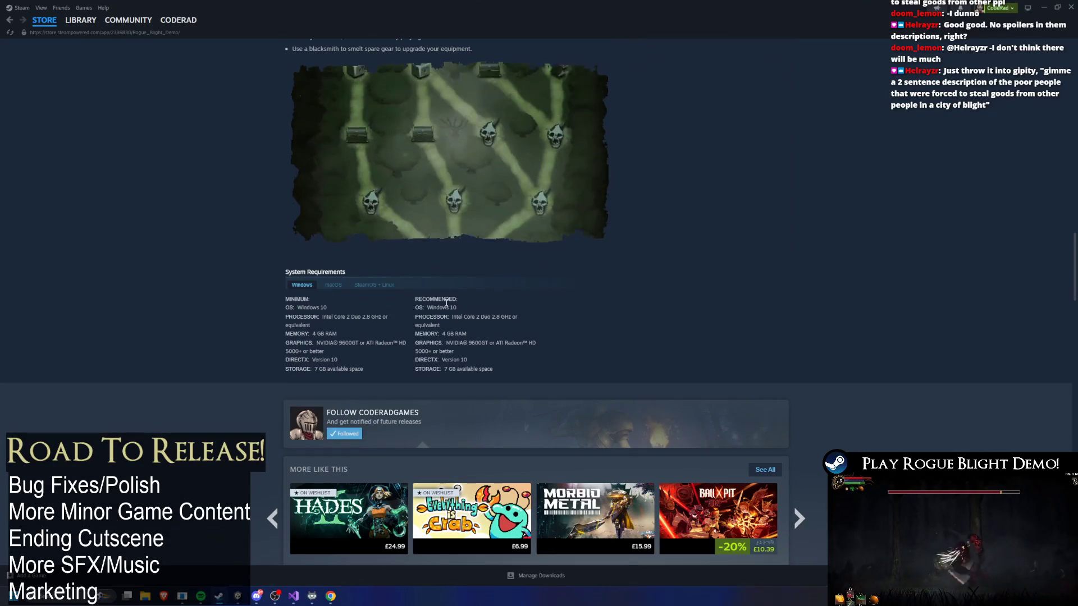
{"action": "scroll", "coordinate": [814, 362], "scroll_direction": "up", "scroll_amount": 15}
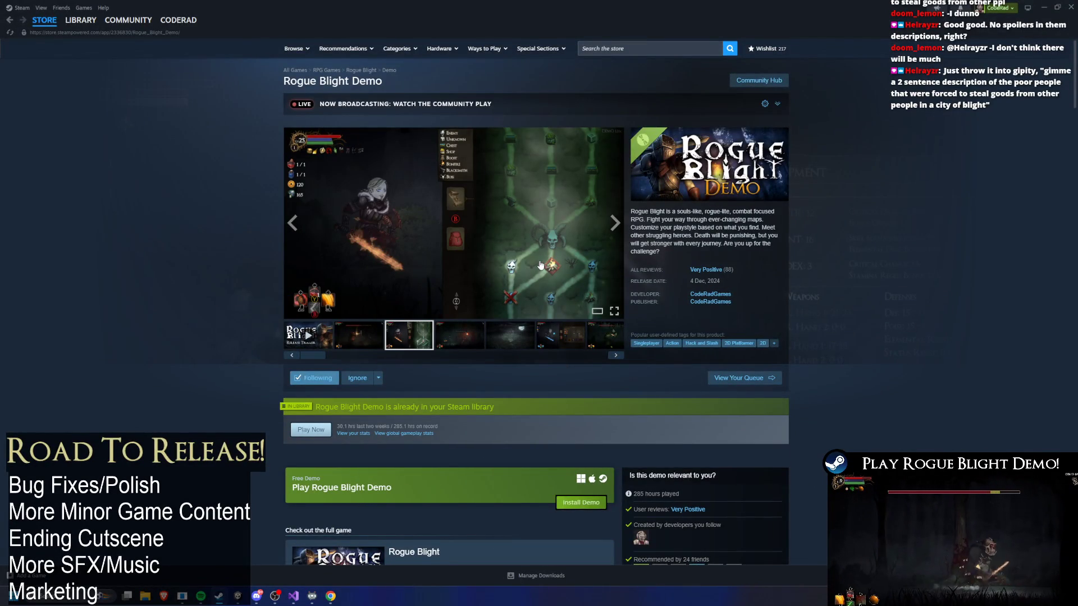
{"action": "left_click", "coordinate": [523, 271]}
{"action": "left_click", "coordinate": [538, 261]}
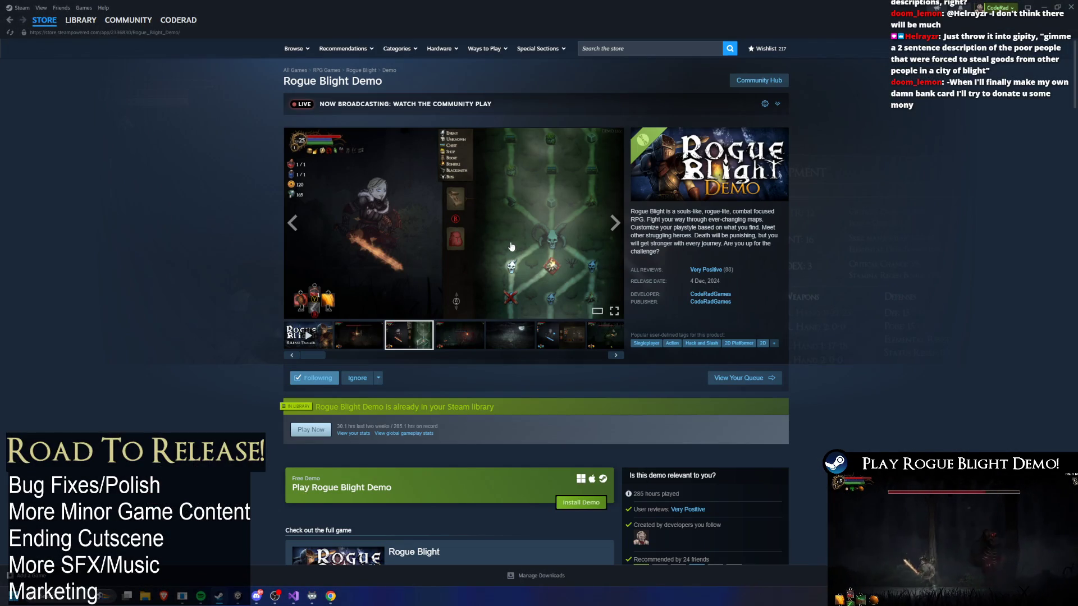
{"action": "left_click", "coordinate": [516, 221]}
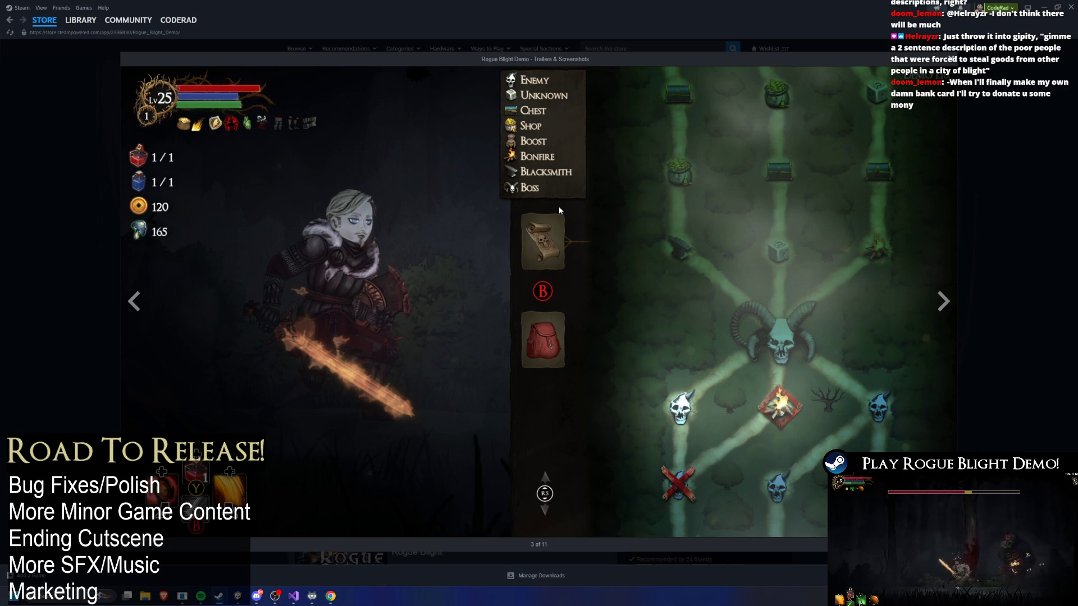
{"action": "left_click", "coordinate": [1012, 151]}
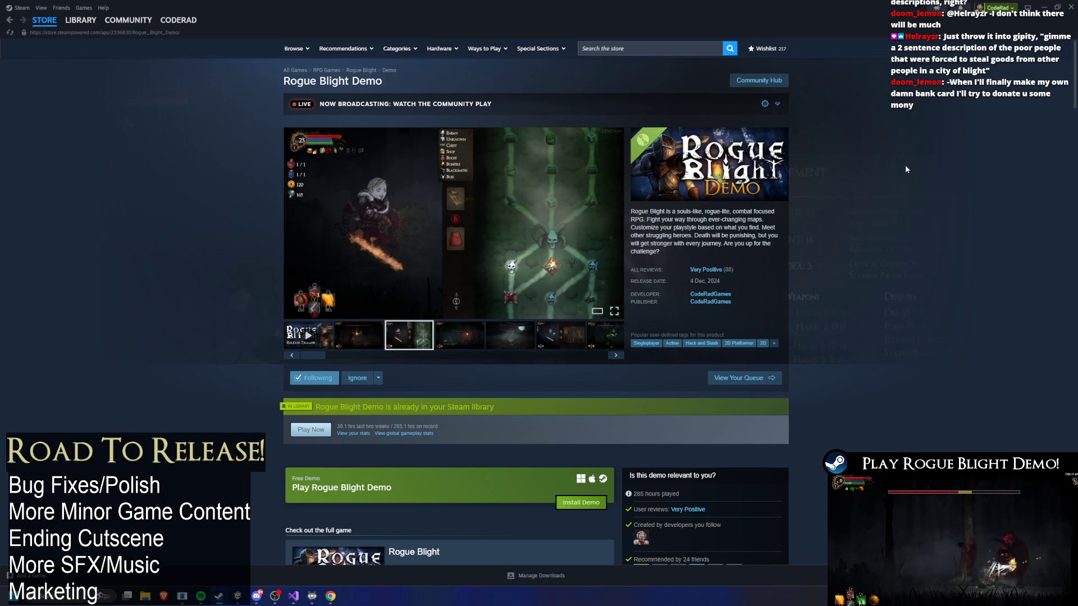
{"action": "left_click", "coordinate": [710, 294]}
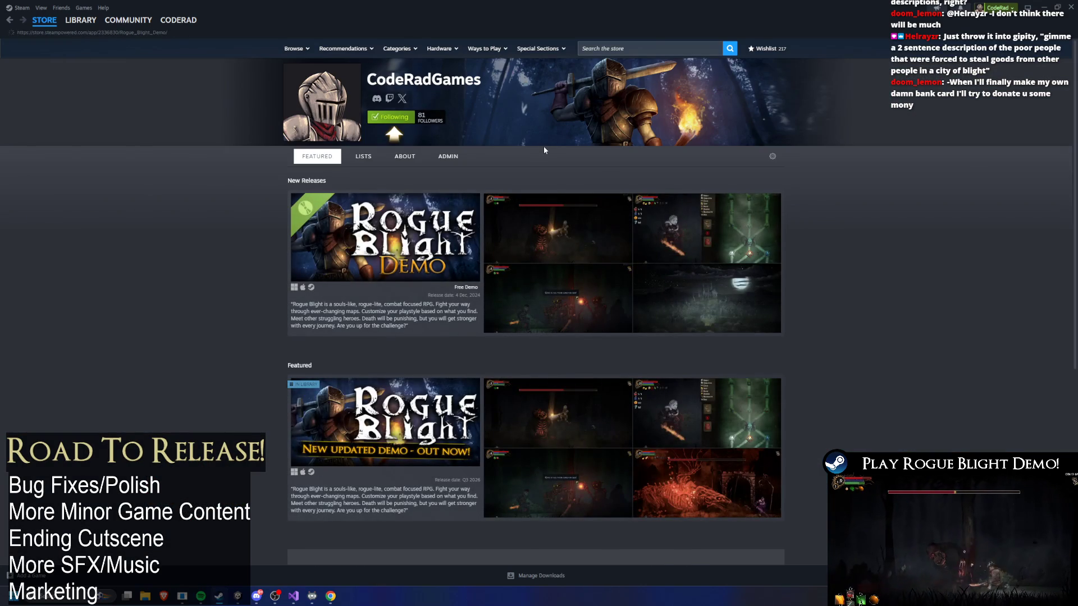
{"action": "key", "text": "alt+Left"}
{"action": "left_click", "coordinate": [81, 20]}
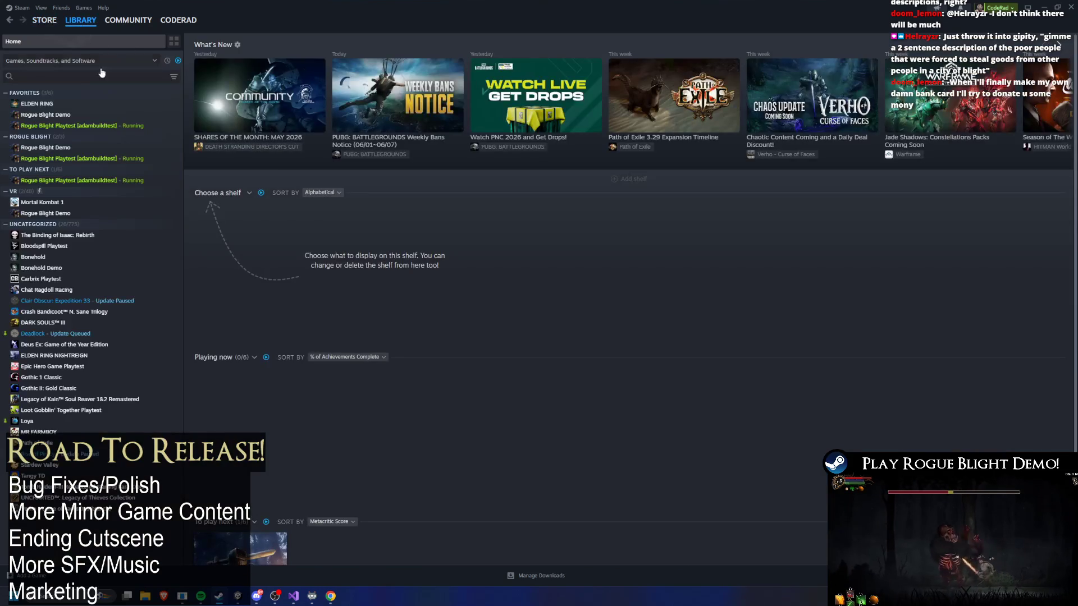
{"action": "left_click", "coordinate": [84, 126]}
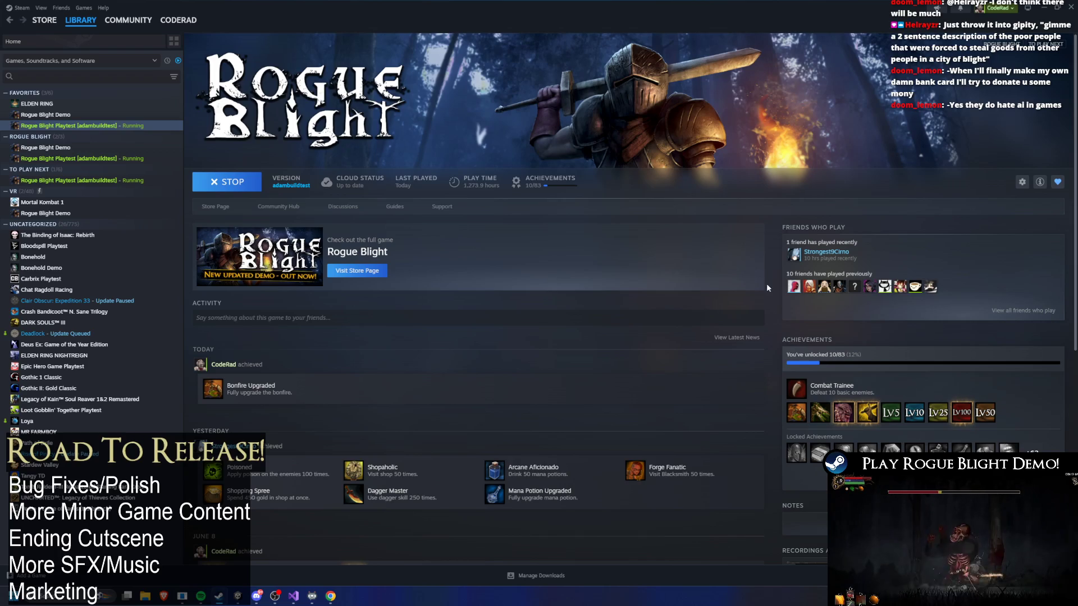
{"action": "key", "text": "alt+Tab"}
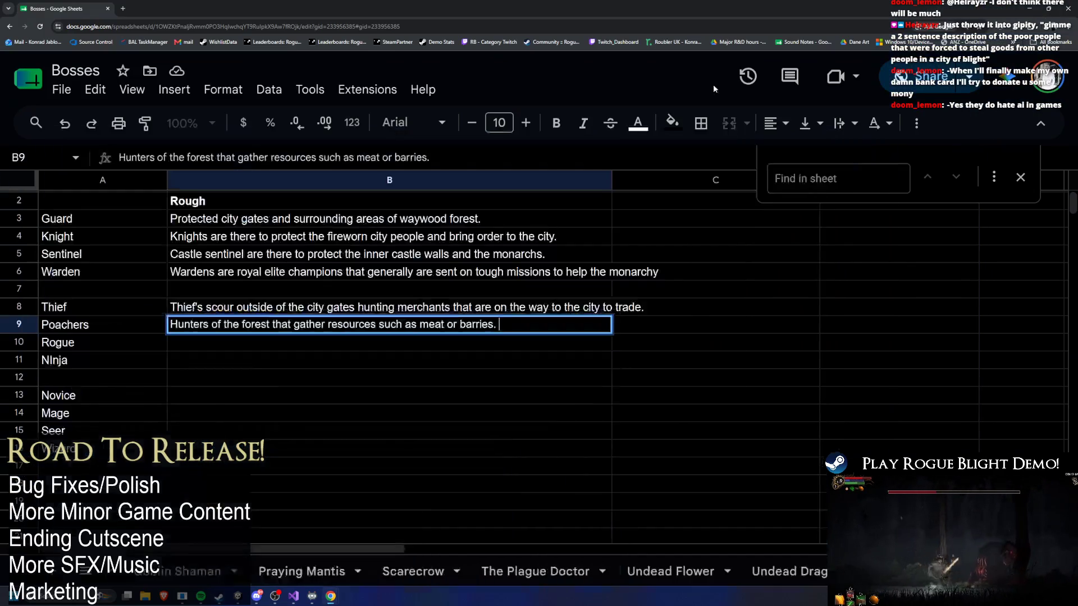
Move the A2:B16 block of boss names and descriptions right into B2:C16
{"action": "key", "text": "Return"}
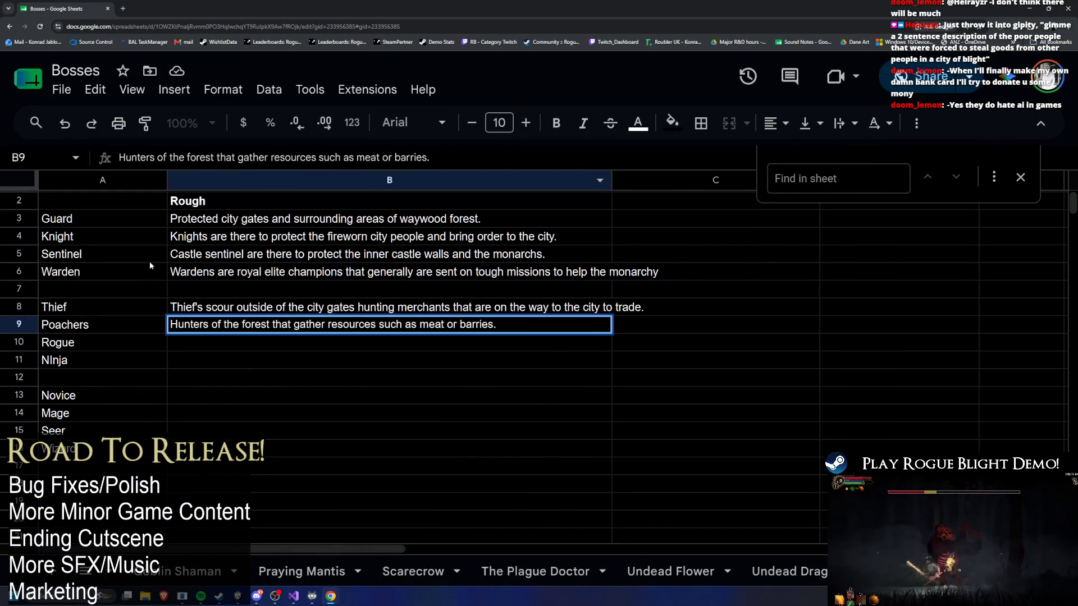
{"action": "mouse_move", "coordinate": [187, 200]}
{"action": "left_mouse_down"}
{"action": "mouse_move", "coordinate": [46, 468]}
{"action": "mouse_move", "coordinate": [46, 455]}
{"action": "left_mouse_up"}
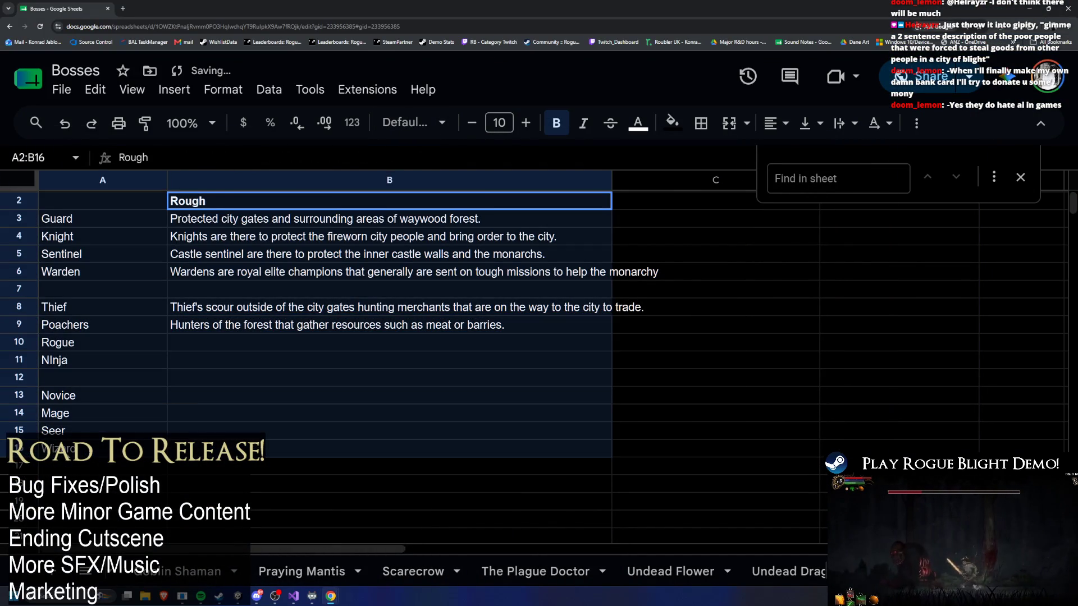
{"action": "left_click_drag", "start_coordinate": [613, 457], "coordinate": [613, 457]}
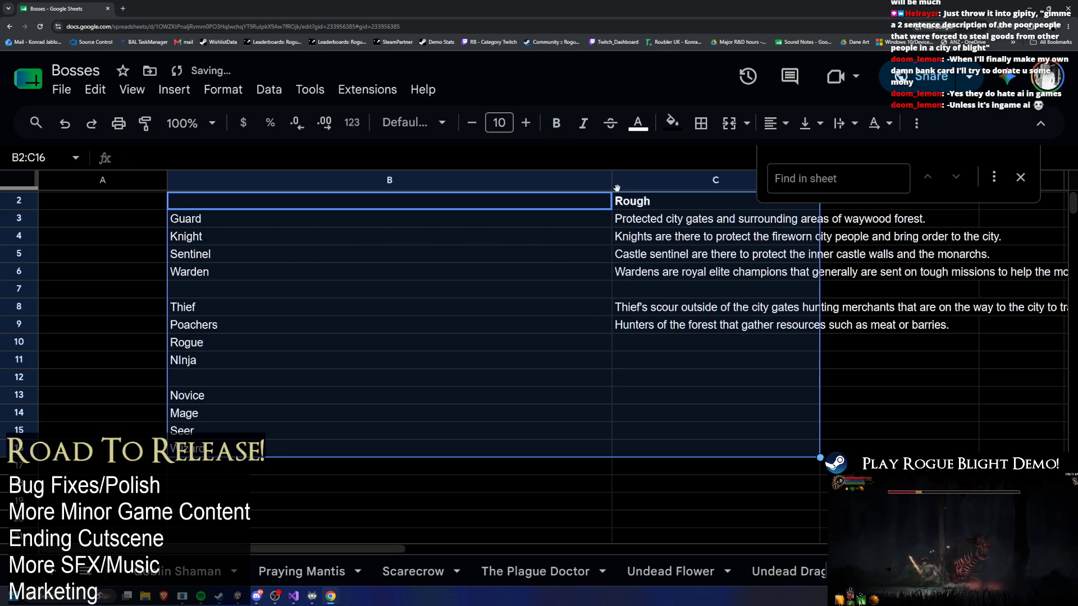
{"action": "left_click", "coordinate": [716, 254]}
Narrow the names column B to fit the boss names
{"action": "left_click_drag", "start_coordinate": [611, 180], "coordinate": [283, 218]}
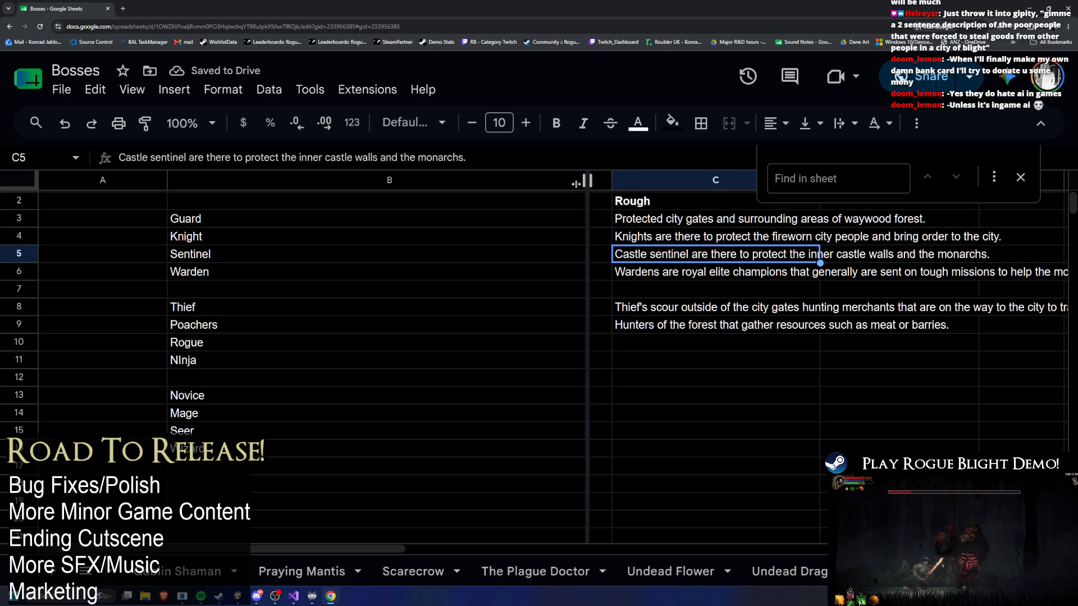
{"action": "right_click", "coordinate": [283, 219]}
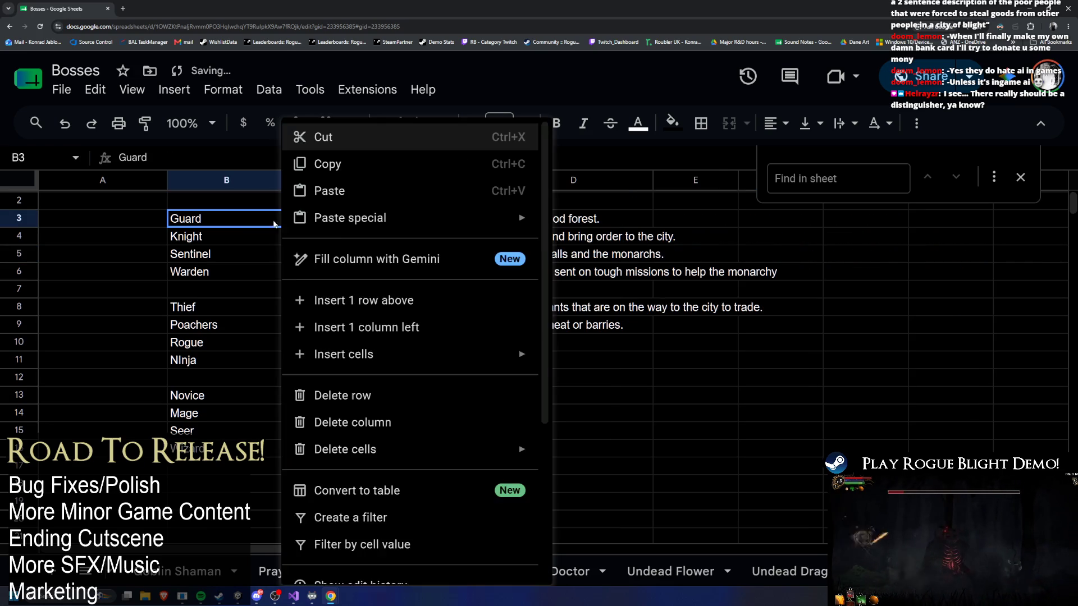
{"action": "key", "text": "Escape"}
{"action": "left_click_drag", "start_coordinate": [281, 216], "coordinate": [250, 181]}
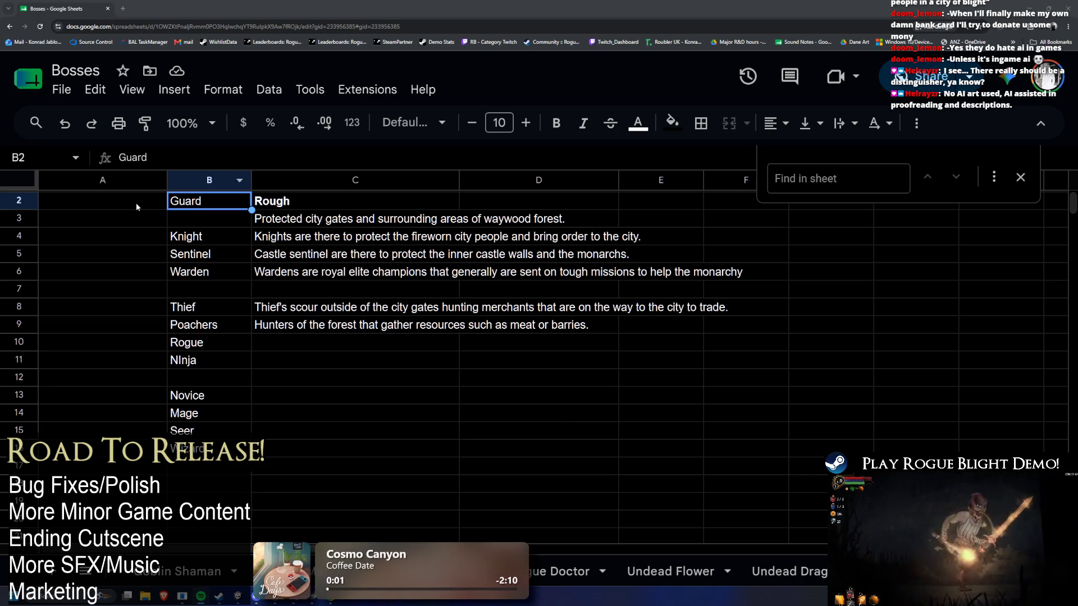
Widen description column C and review alignment and font options without changing them
{"action": "left_click", "coordinate": [281, 381]}
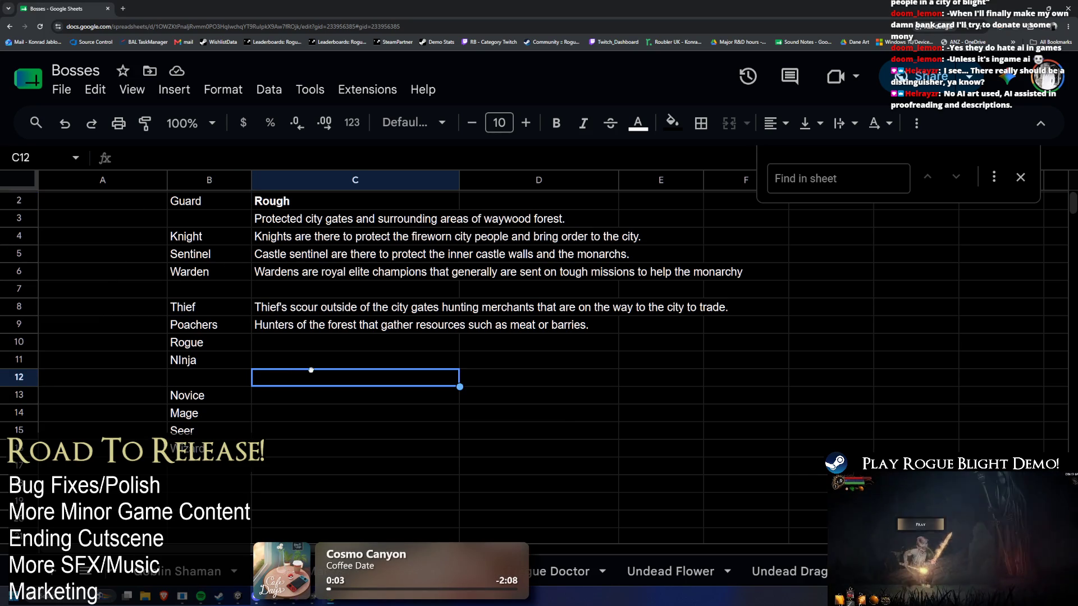
{"action": "left_click", "coordinate": [321, 357]}
{"action": "left_click_drag", "start_coordinate": [321, 350], "coordinate": [310, 366]}
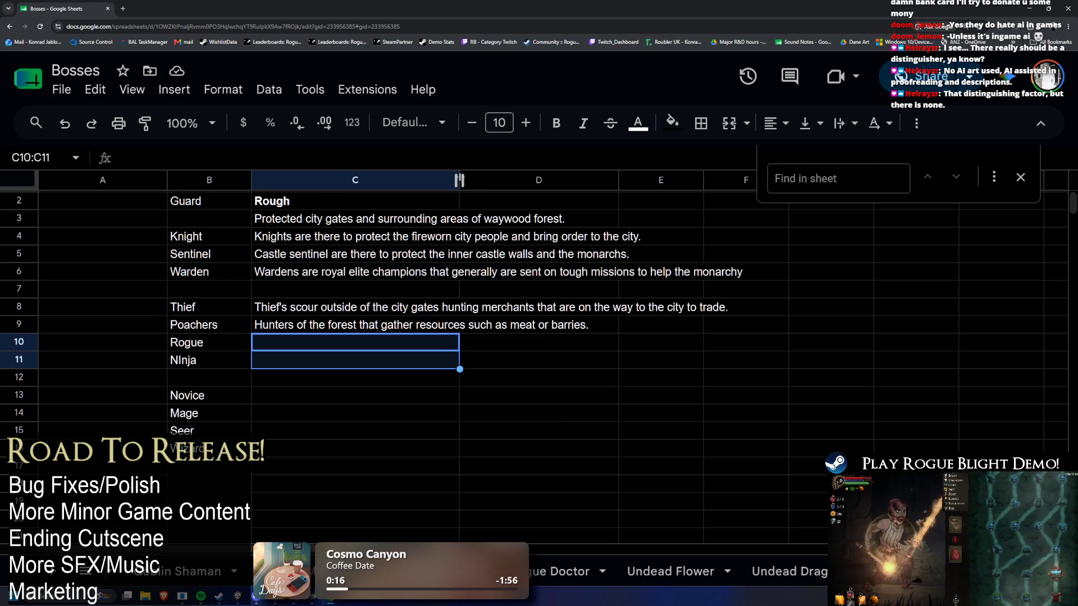
{"action": "mouse_move", "coordinate": [459, 180]}
{"action": "left_mouse_down"}
{"action": "mouse_move", "coordinate": [509, 195]}
{"action": "mouse_move", "coordinate": [452, 180]}
{"action": "mouse_move", "coordinate": [491, 181]}
{"action": "left_mouse_up"}
{"action": "left_click_drag", "start_coordinate": [383, 218], "coordinate": [388, 325]}
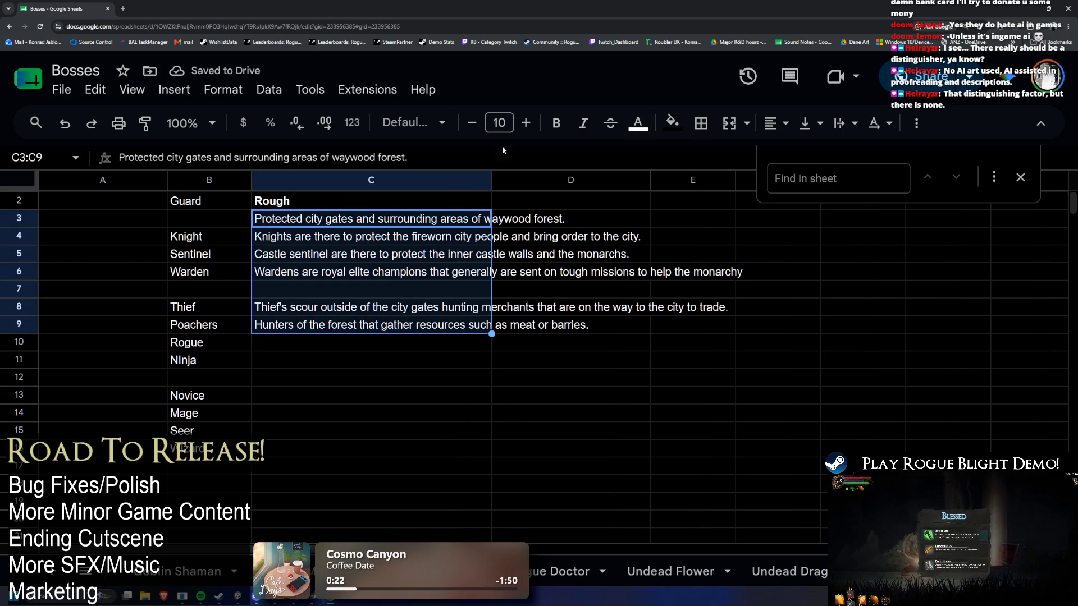
{"action": "left_click", "coordinate": [768, 128]}
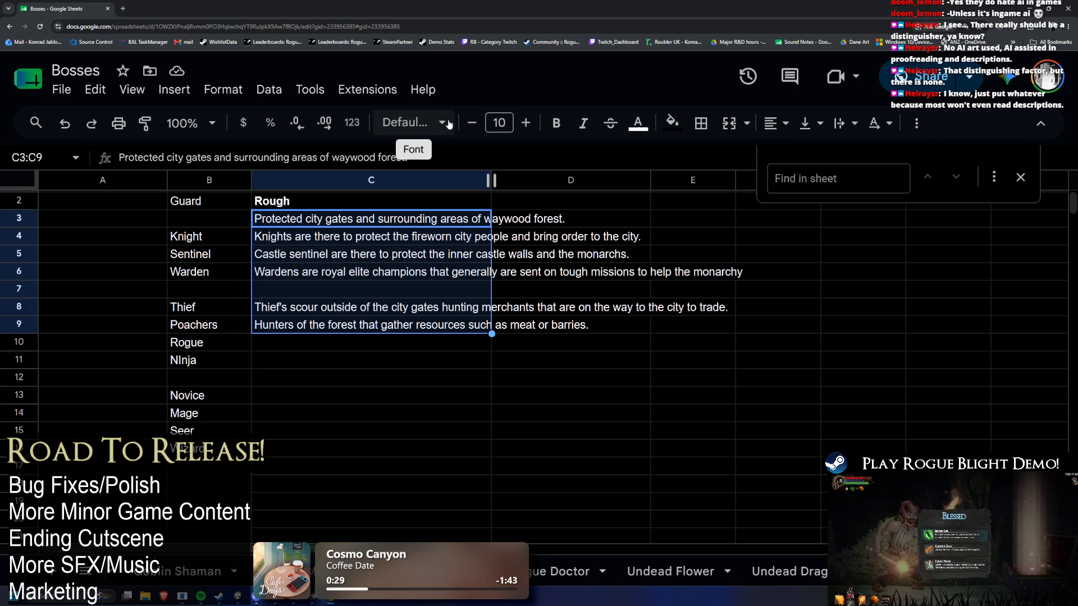
{"action": "left_click", "coordinate": [418, 127]}
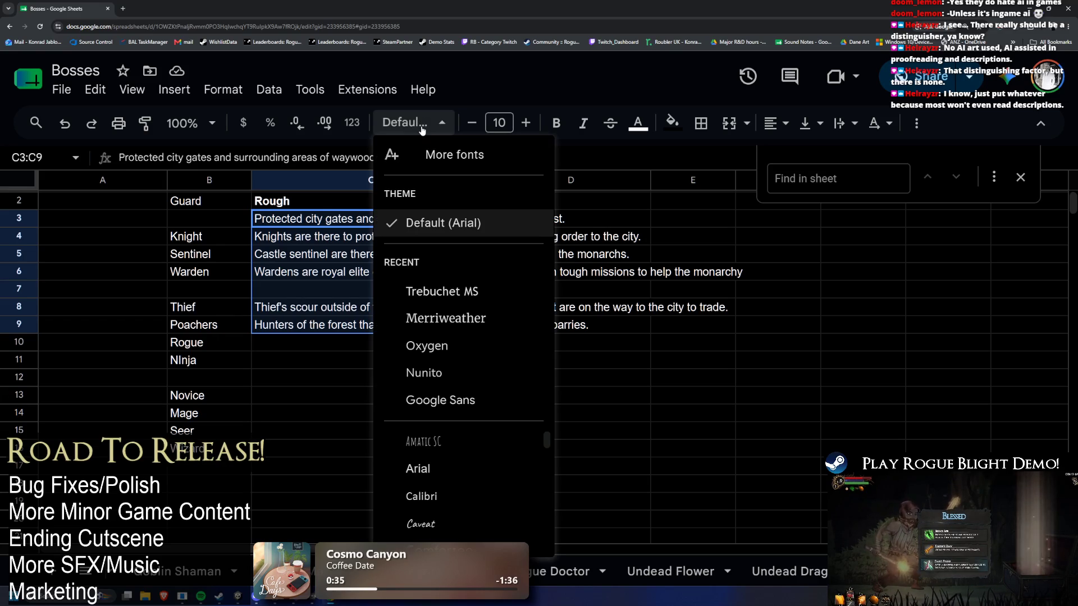
{"action": "left_click", "coordinate": [577, 244]}
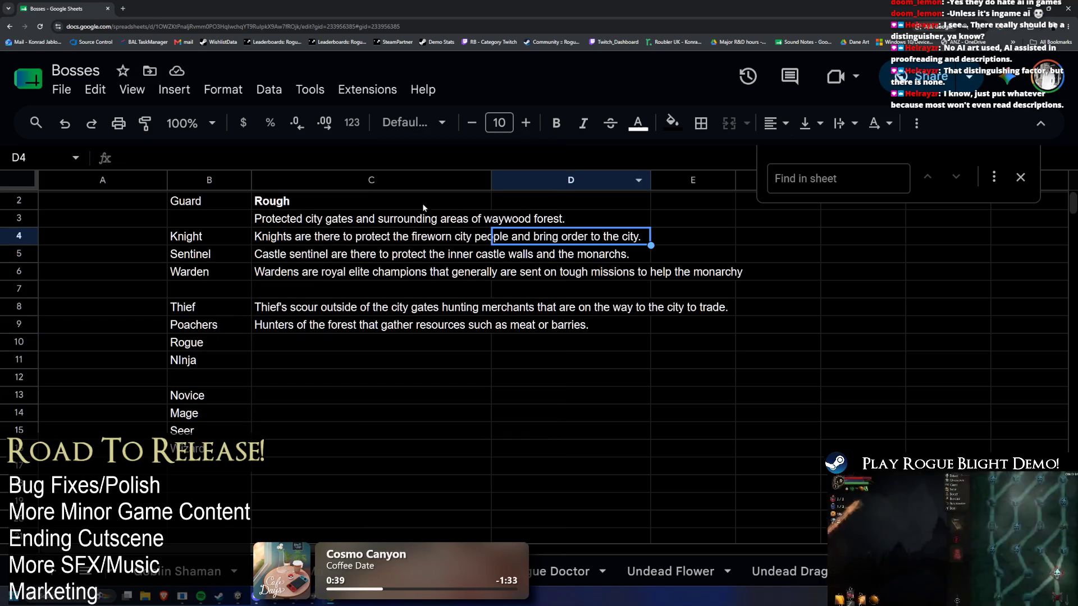
Enter Guard in B3 beside its description and clear the duplicate Guard in B2
{"action": "left_click_drag", "start_coordinate": [434, 218], "coordinate": [358, 329]}
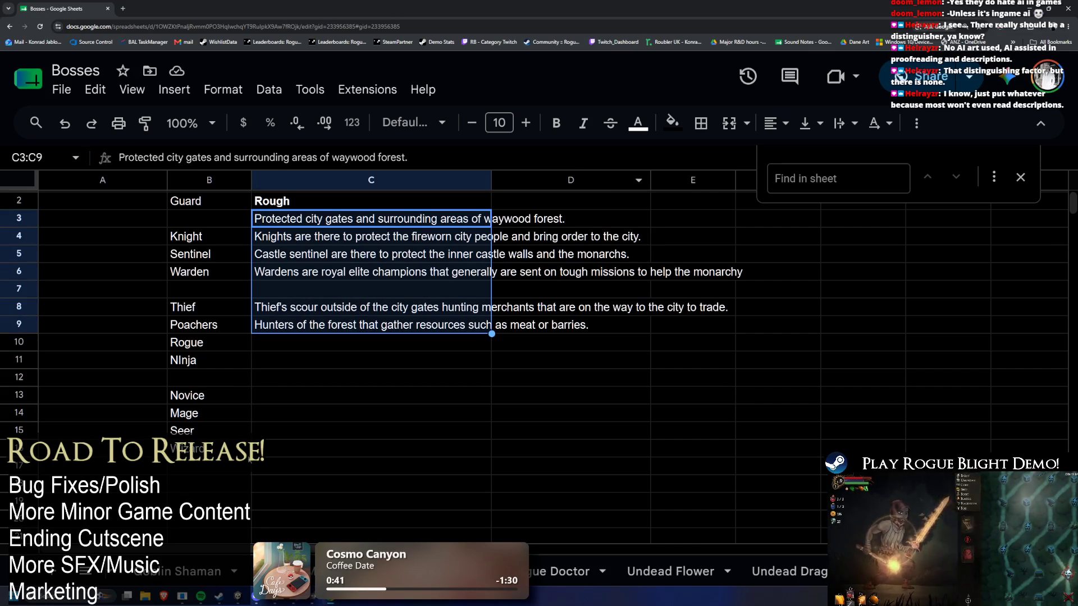
{"action": "left_click_drag", "start_coordinate": [325, 462], "coordinate": [347, 221]}
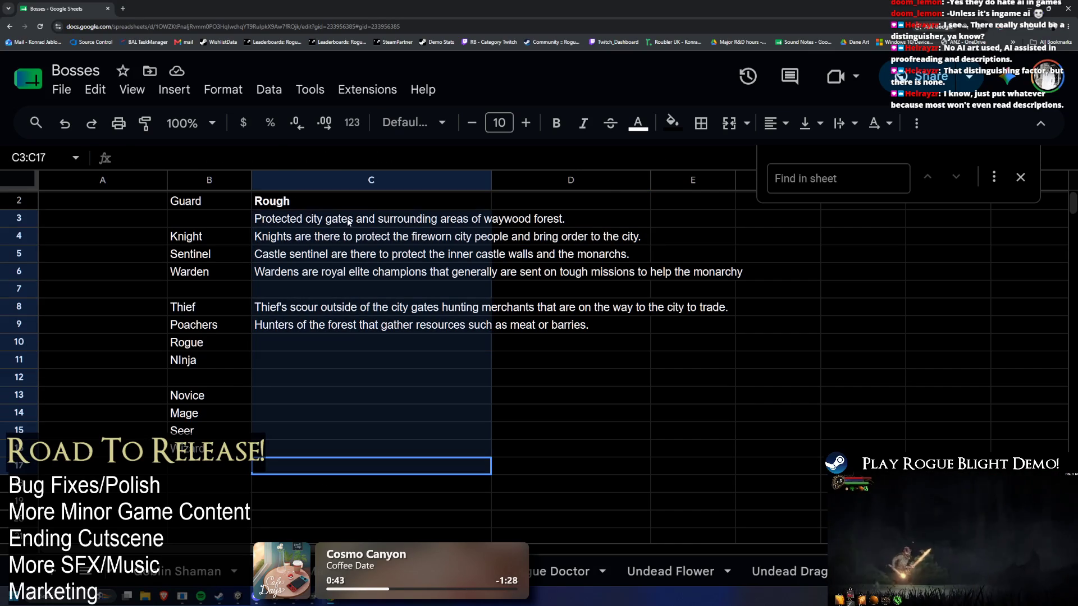
{"action": "left_click", "coordinate": [241, 221]}
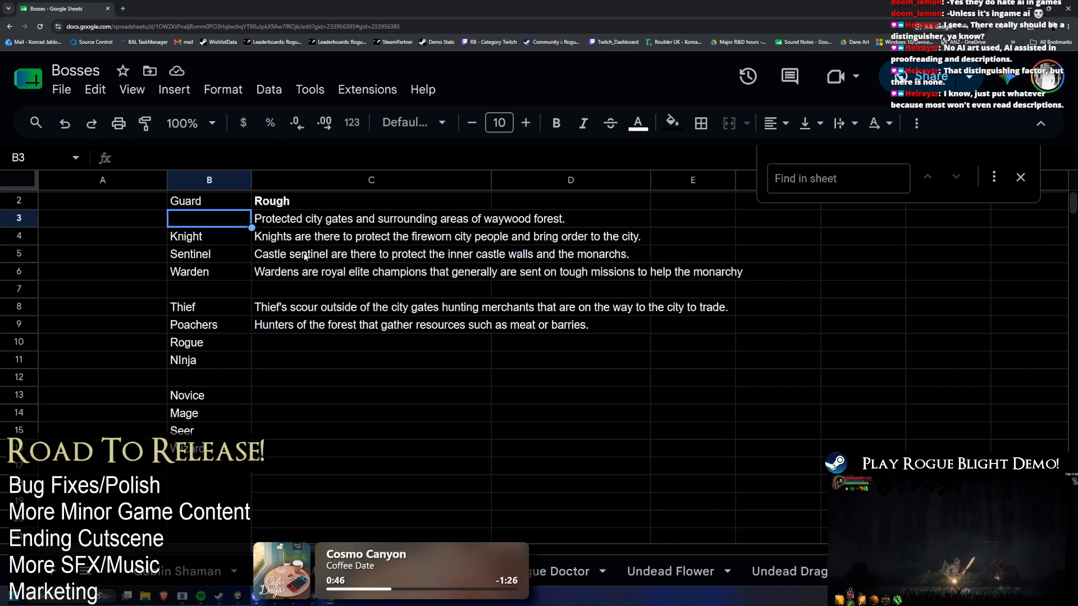
{"action": "type", "text": "Guard"}
{"action": "key", "text": "Return"}
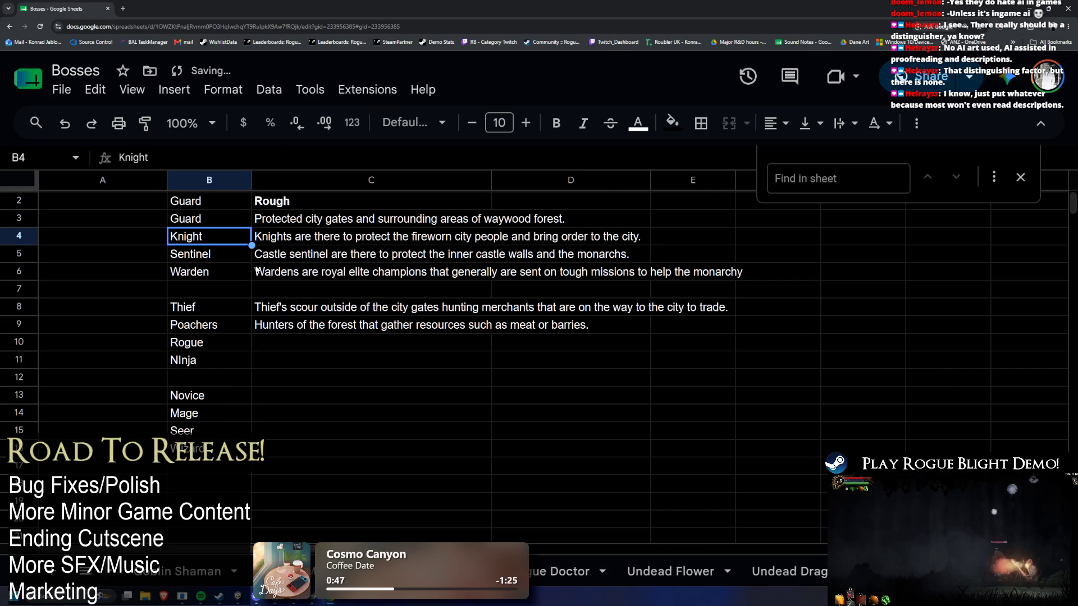
{"action": "left_click", "coordinate": [212, 204]}
{"action": "key", "text": "Delete"}
{"action": "mouse_move", "coordinate": [370, 221]}
{"action": "left_mouse_down"}
{"action": "mouse_move", "coordinate": [377, 284]}
{"action": "mouse_move", "coordinate": [398, 332]}
{"action": "left_mouse_up"}
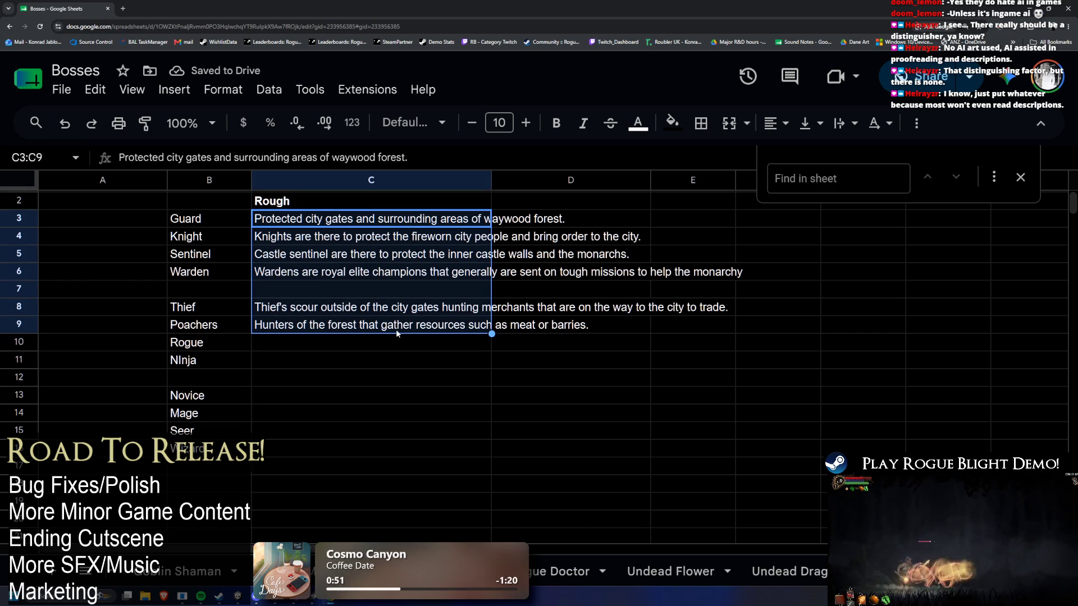
{"action": "left_click", "coordinate": [388, 345]}
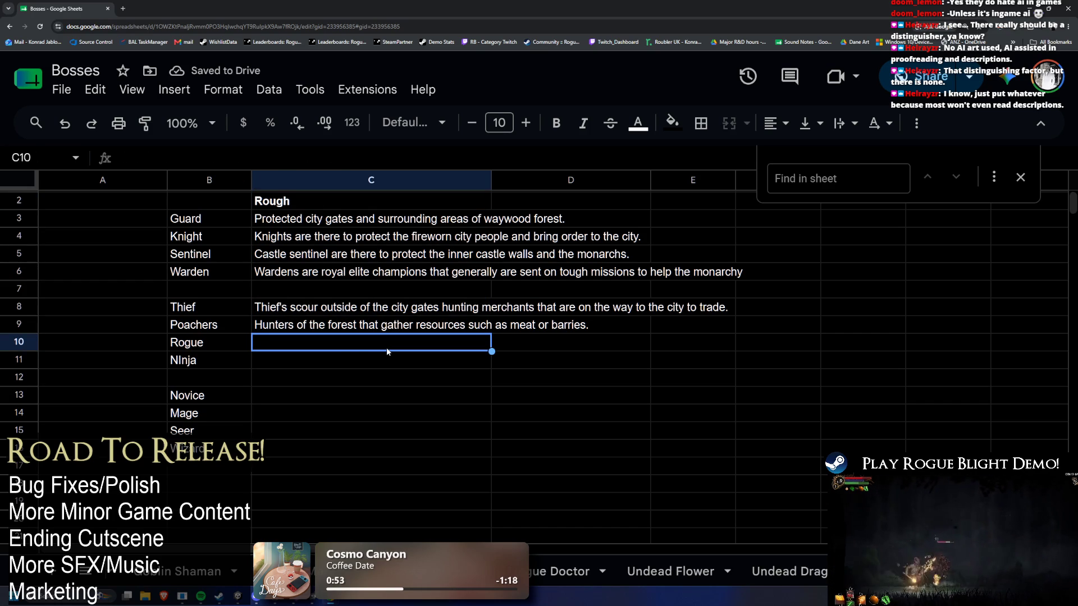
{"action": "double_click", "coordinate": [351, 326]}
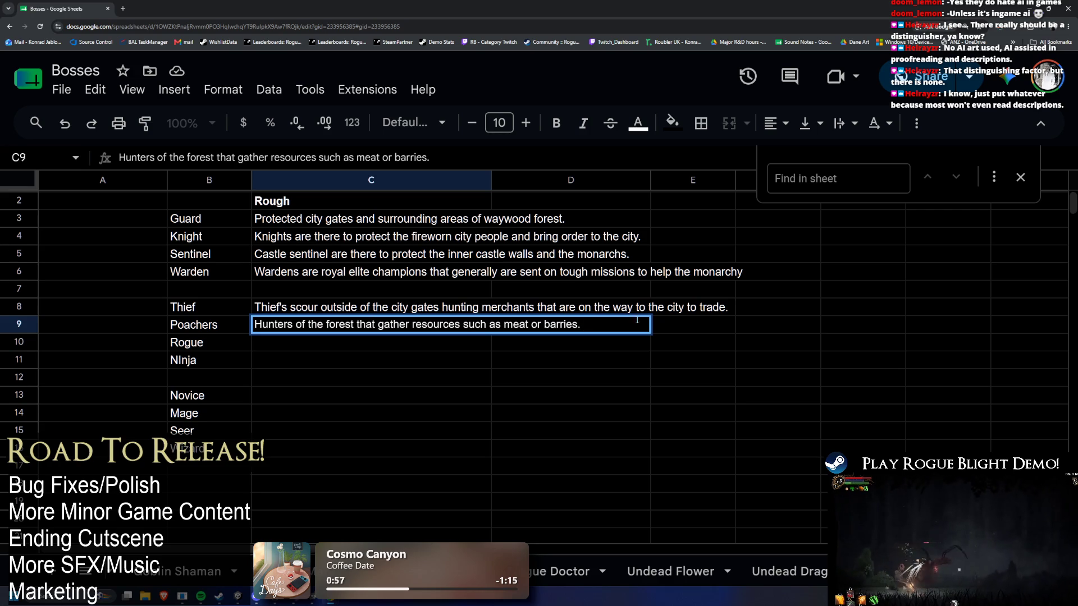
{"action": "type", "text": "and bring"}
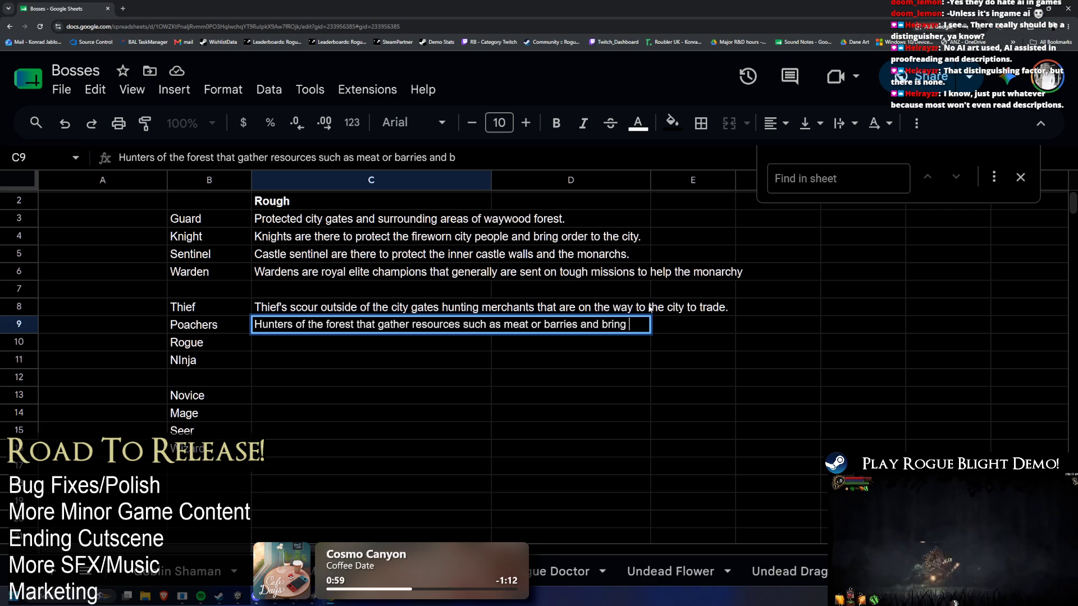
{"action": "type", "text": " to the city to  sell."}
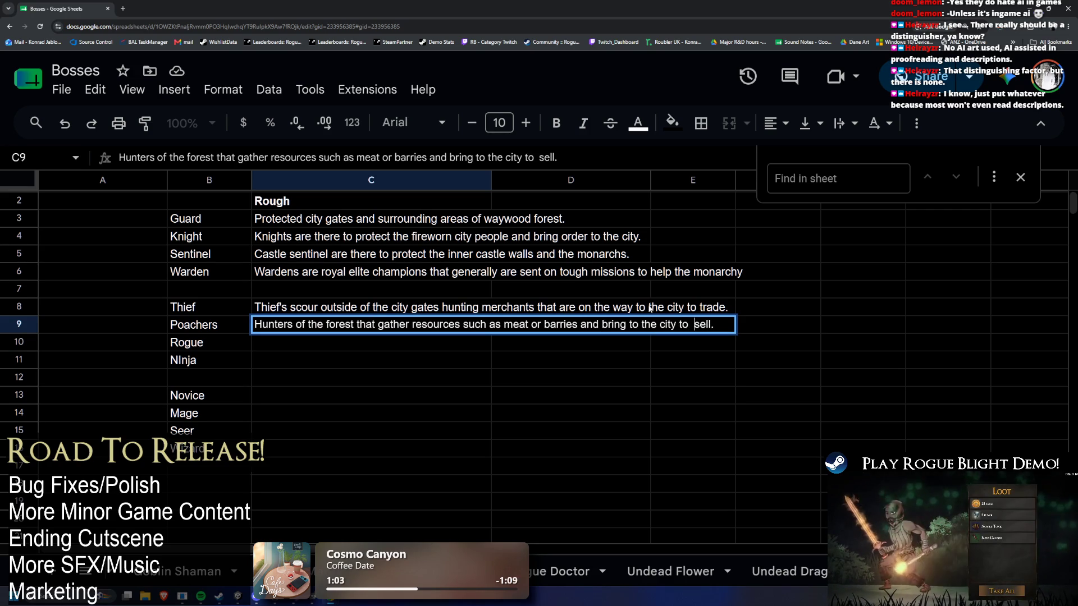
Append 'and bring to the city to sell.' to the Poachers description in C9
{"action": "key", "text": "Return"}
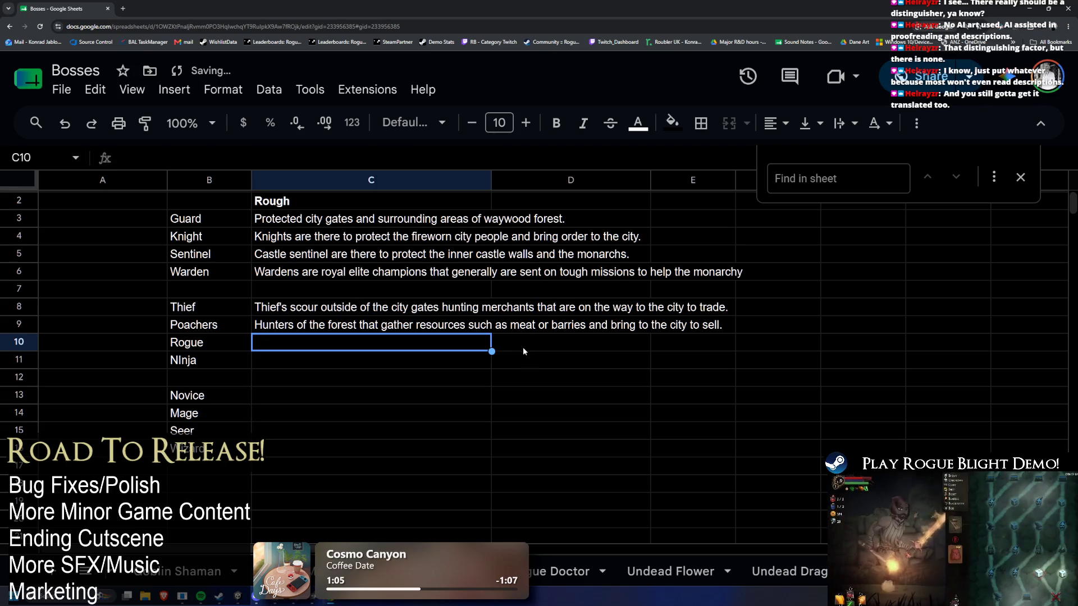
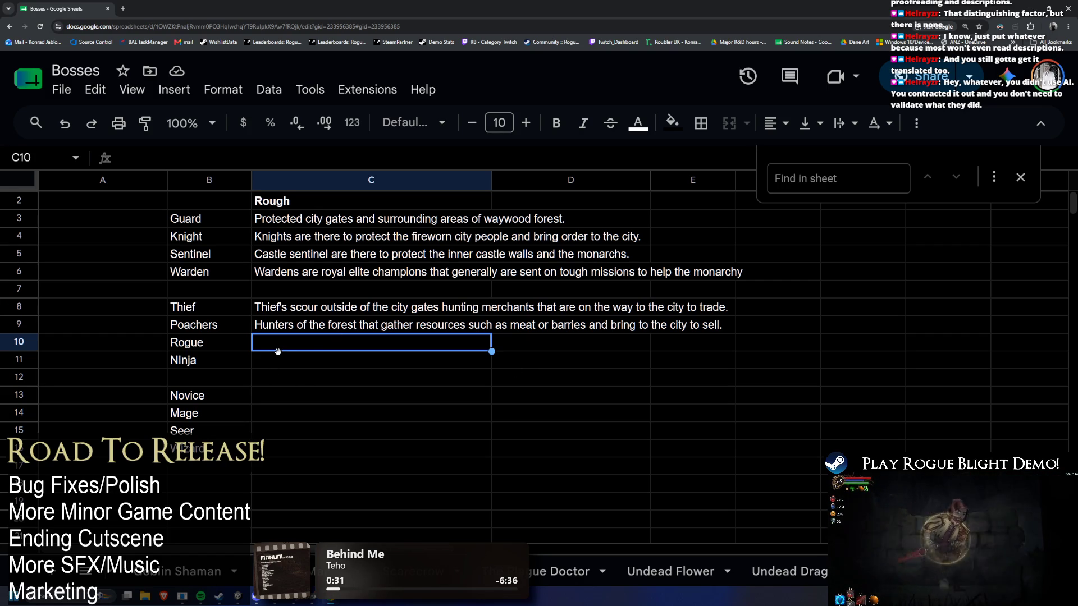
Narrow column B by dragging its right border left, then settle on Rogue's empty description cell
{"action": "key", "text": "Down"}
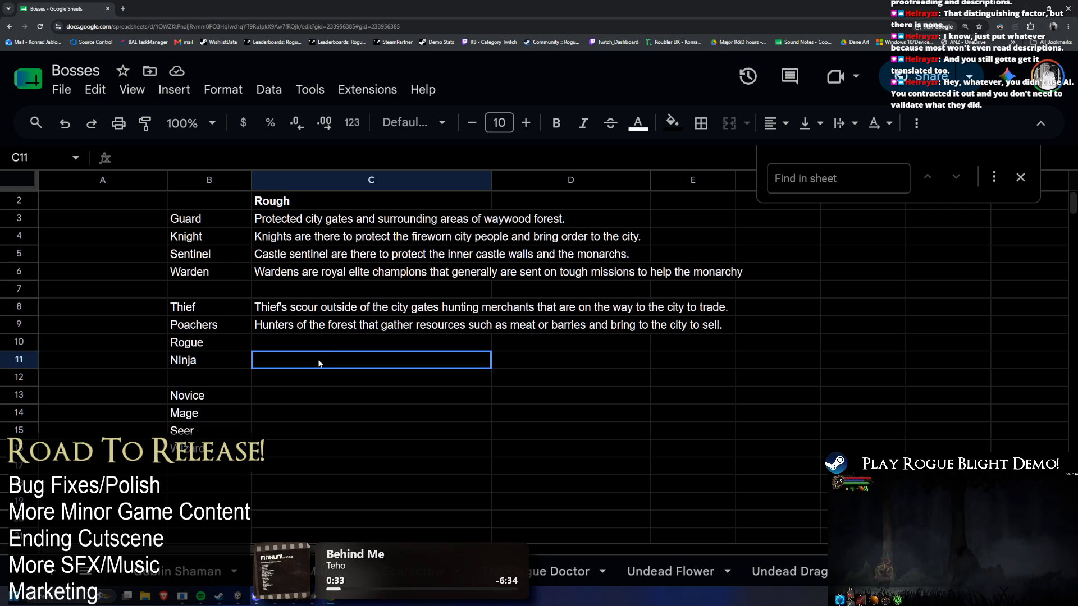
{"action": "left_click", "coordinate": [314, 337]}
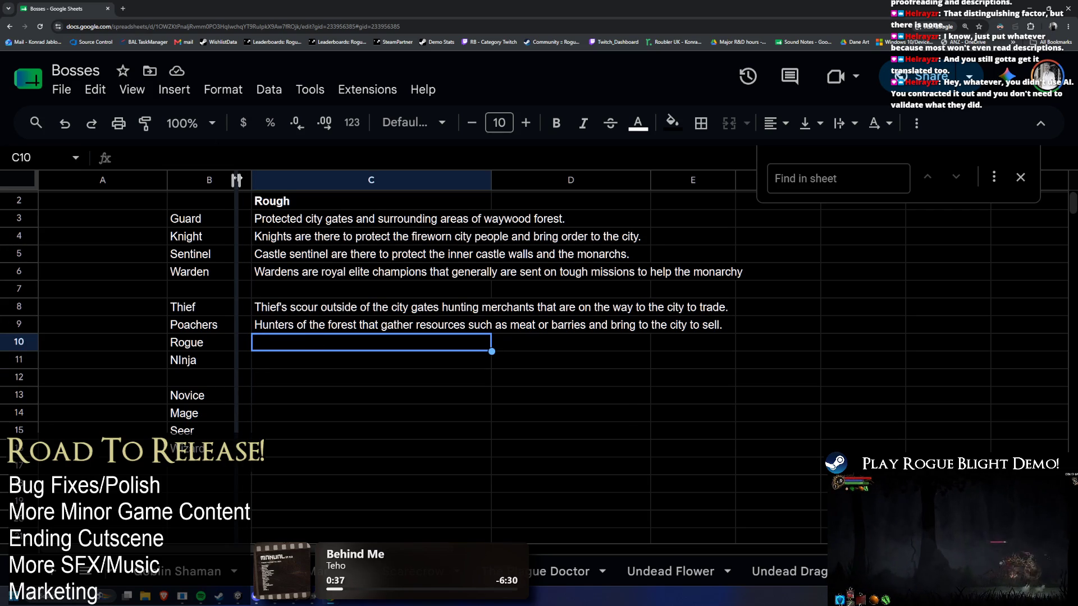
{"action": "left_click_drag", "start_coordinate": [251, 180], "coordinate": [228, 181]}
{"action": "left_click_drag", "start_coordinate": [198, 342], "coordinate": [293, 349]}
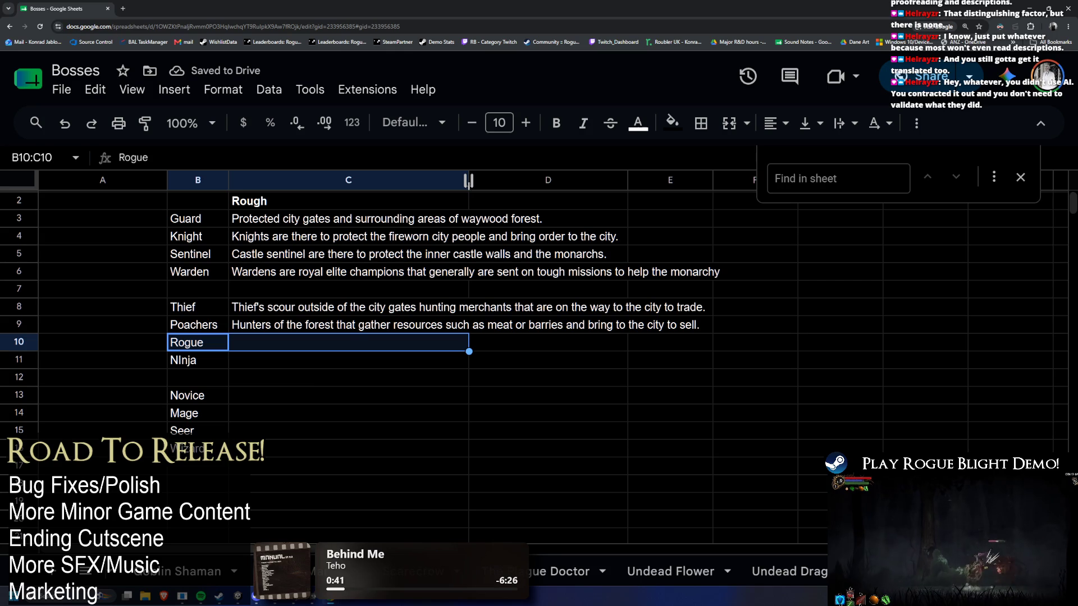
{"action": "left_click", "coordinate": [357, 343]}
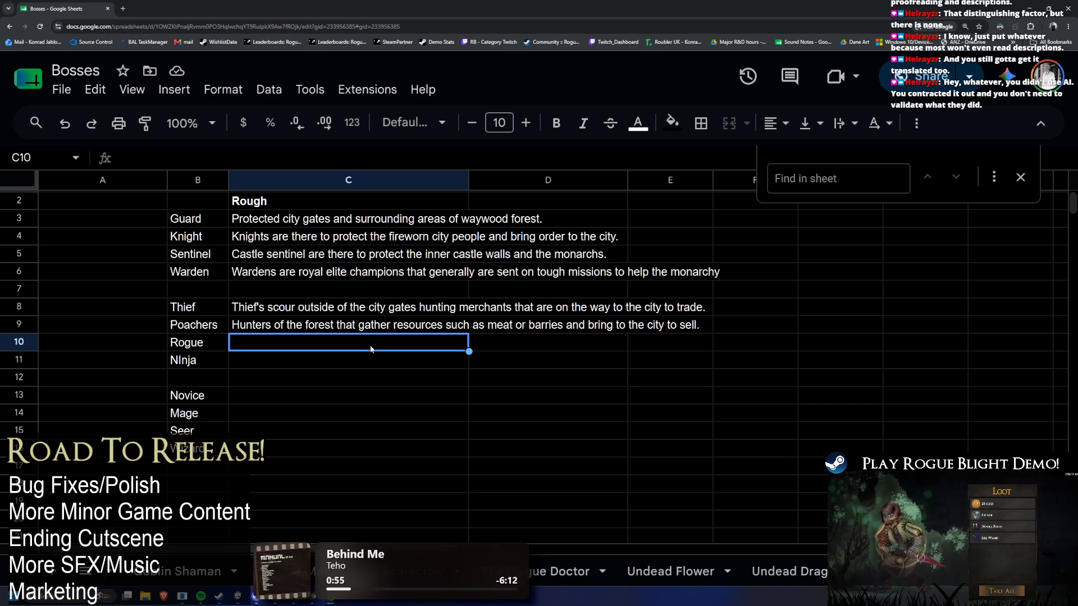
{"action": "scroll", "coordinate": [337, 337], "scroll_direction": "up", "scroll_amount": 1}
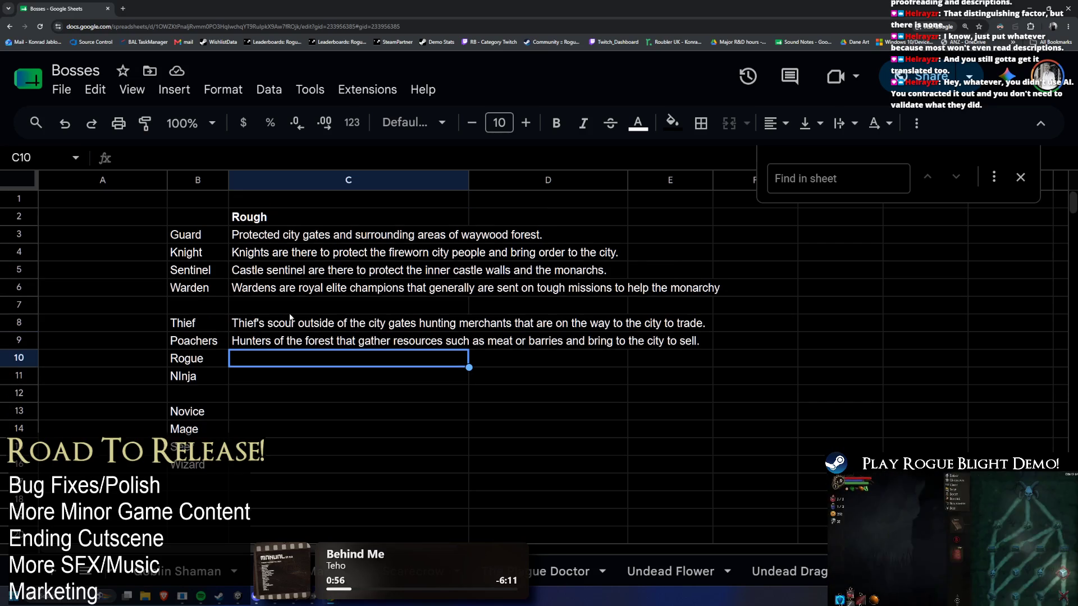
Cut the Warden description from C6 and paste it into Ninja's row at C11
{"action": "left_click", "coordinate": [463, 287]}
{"action": "key", "text": "ctrl+x"}
{"action": "left_click", "coordinate": [253, 376]}
{"action": "key", "text": "ctrl+v"}
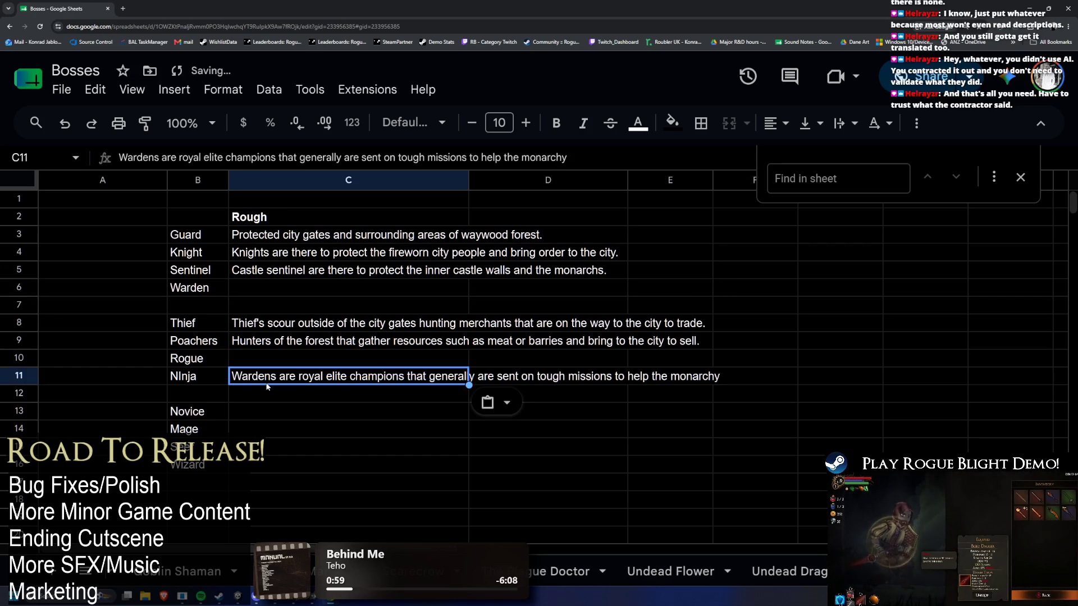
Reword the pasted text to start with 'NInjas' instead of 'Wardens' and commit it
{"action": "double_click", "coordinate": [275, 378]}
{"action": "key", "text": "ctrl+shift+Left"}
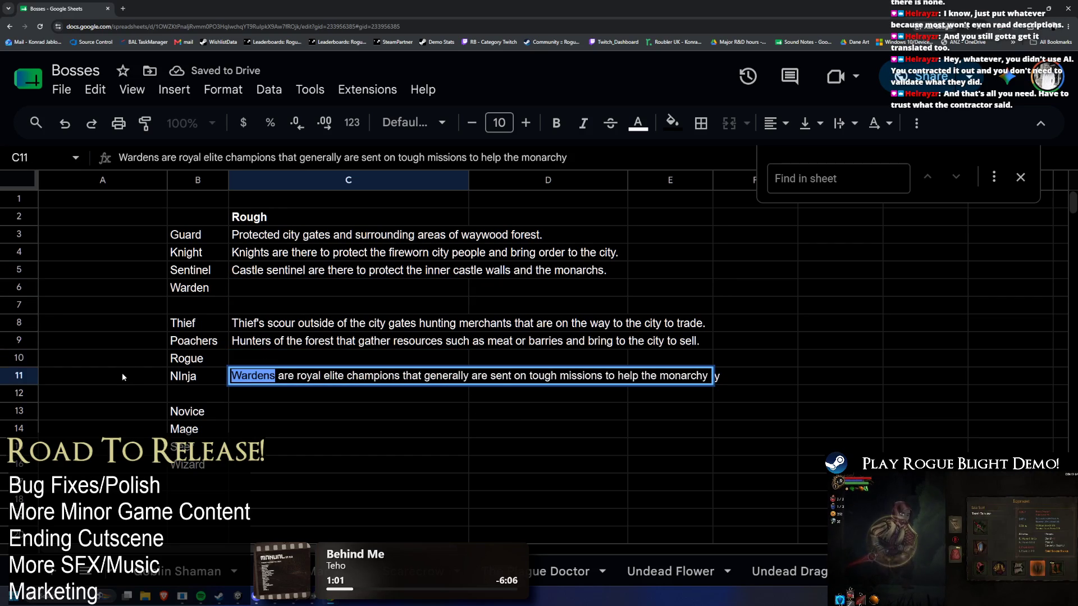
{"action": "type", "text": "NInjas"}
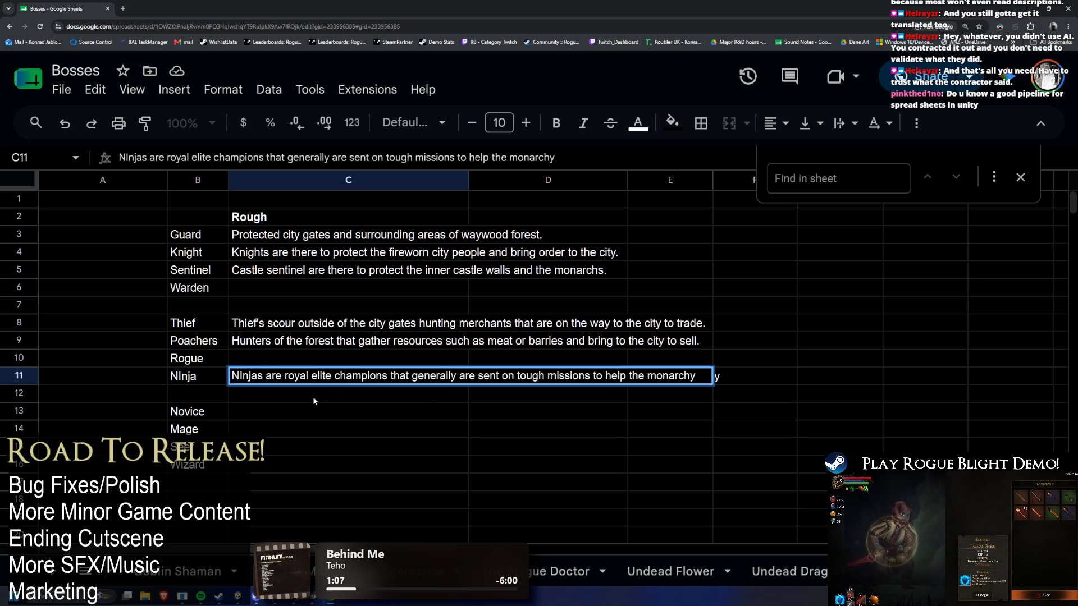
{"action": "key", "text": "Return"}
{"action": "left_click", "coordinate": [291, 292]}
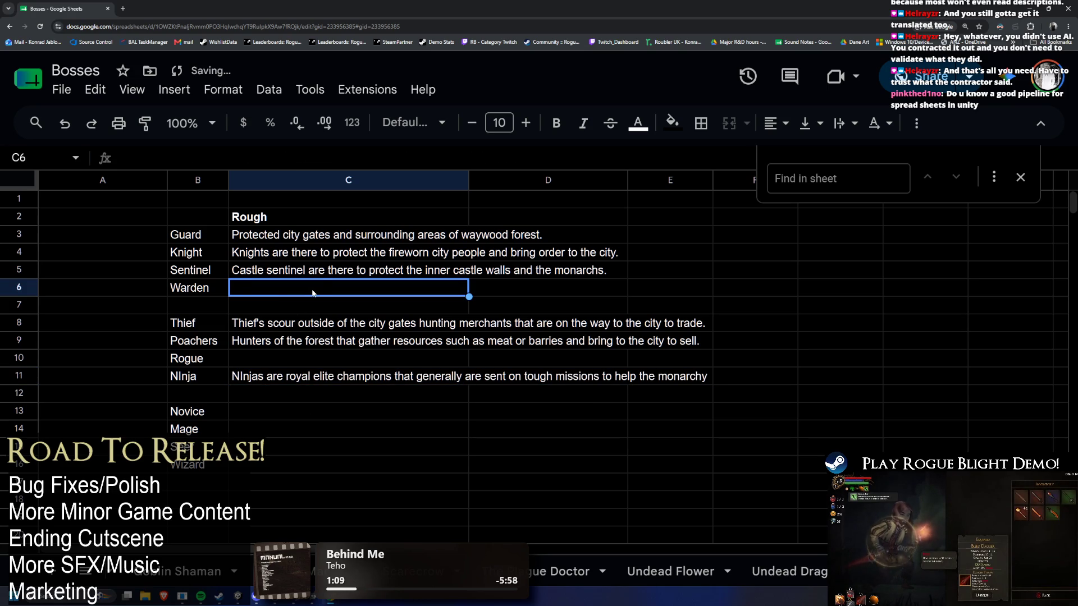
{"action": "type", "text": "Wardens are the highest ra"}
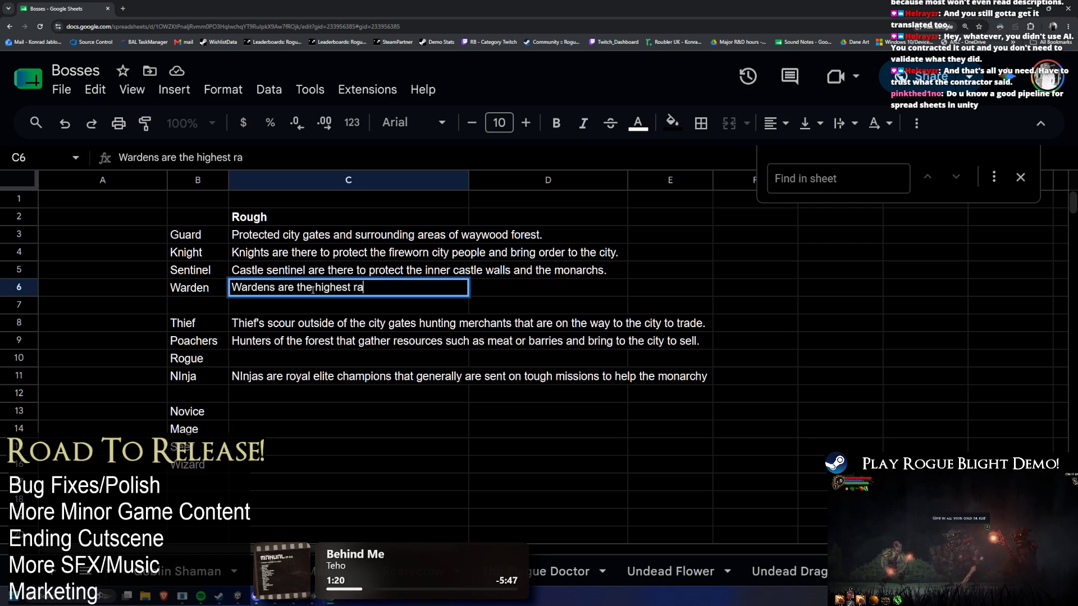
{"action": "type", "text": "nking officers in"}
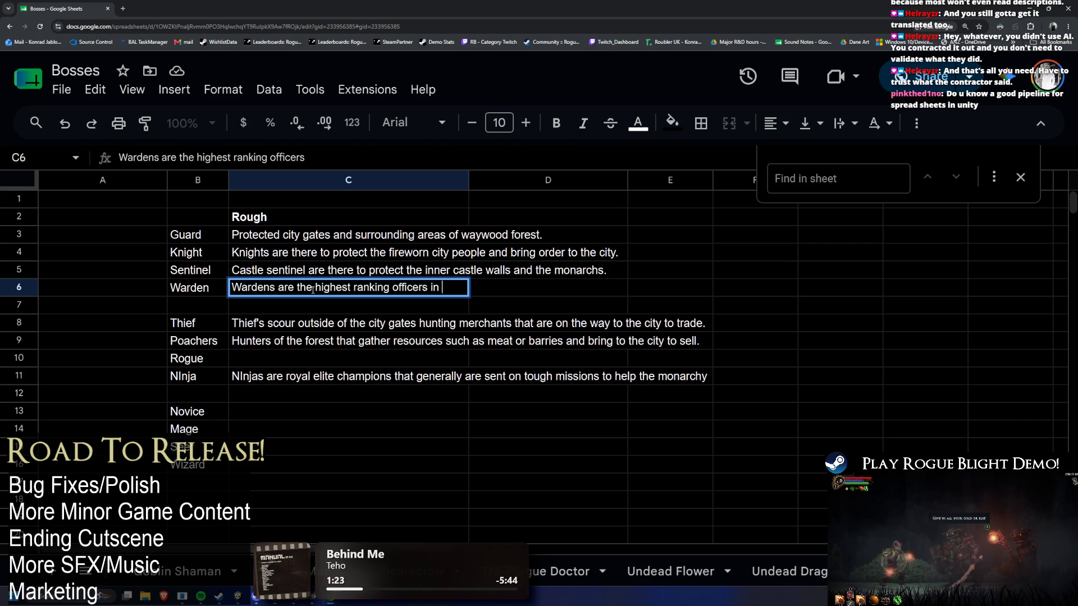
{"action": "type", "text": " the castle that are close to "}
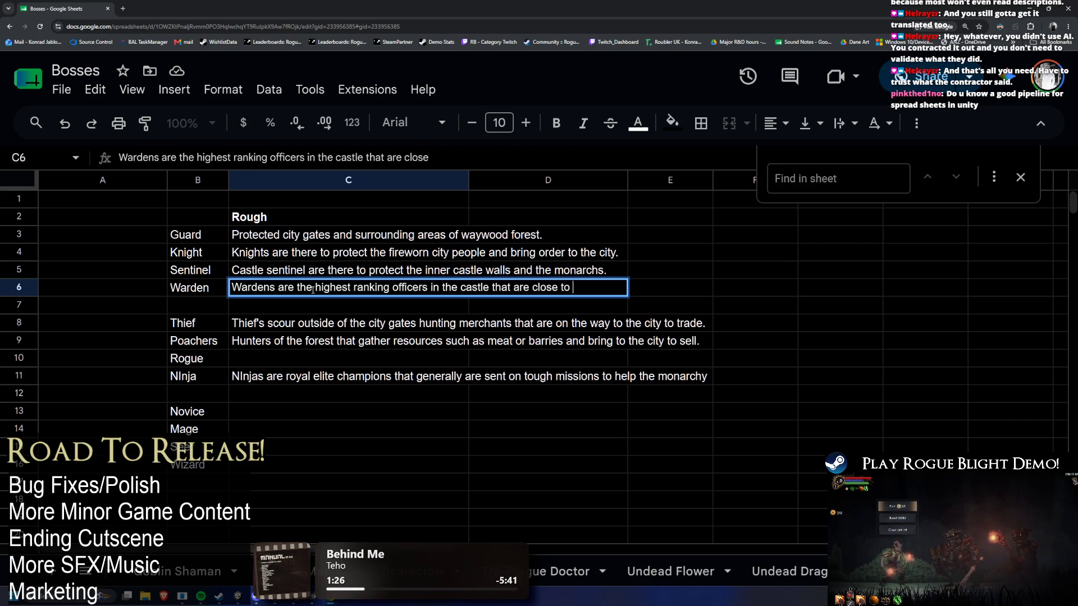
{"action": "type", "text": "royality"}
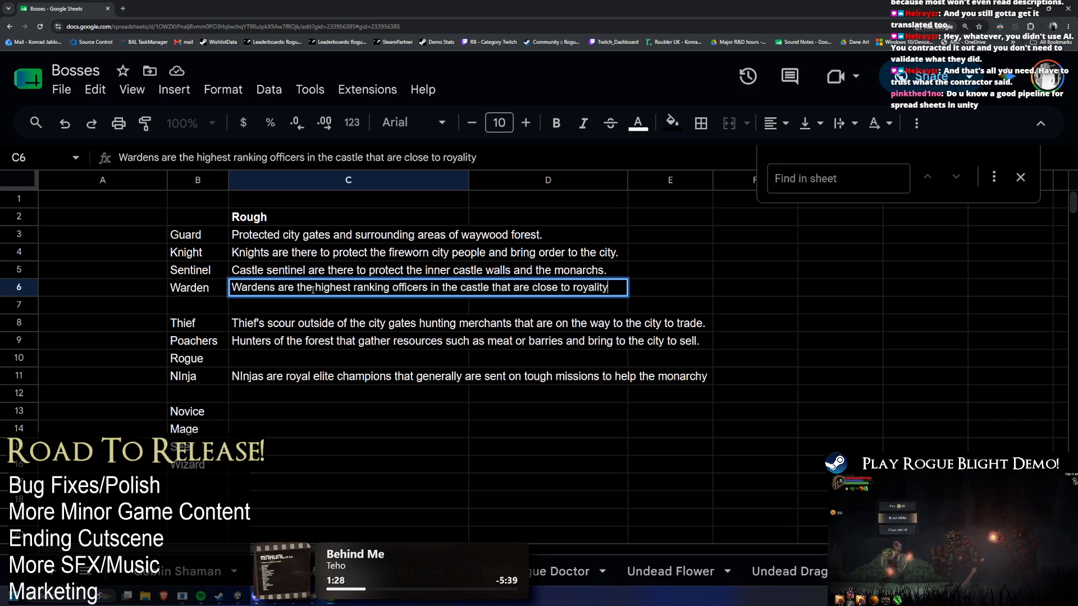
Write Warden's description as the highest ranking castle officers solely protecting the monarchs
{"action": "key", "text": "BackSpace"}
{"action": "key", "text": "BackSpace"}
{"action": "key", "text": "BackSpace"}
{"action": "key", "text": "BackSpace"}
{"action": "key", "text": "BackSpace"}
{"action": "key", "text": "BackSpace"}
{"action": "key", "text": "BackSpace"}
{"action": "key", "text": "BackSpace"}
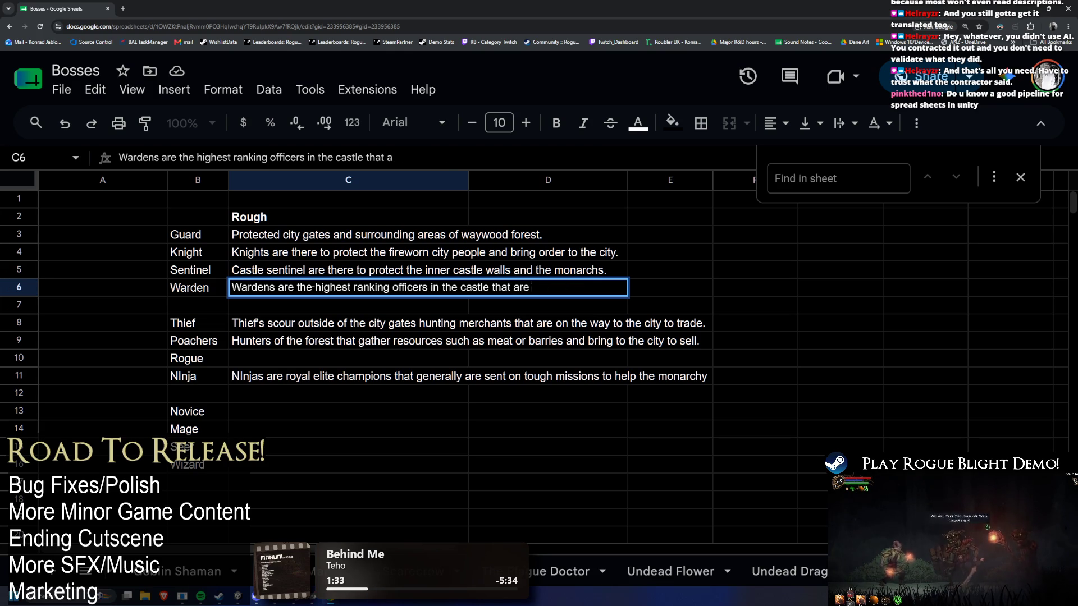
{"action": "type", "text": "soley in "}
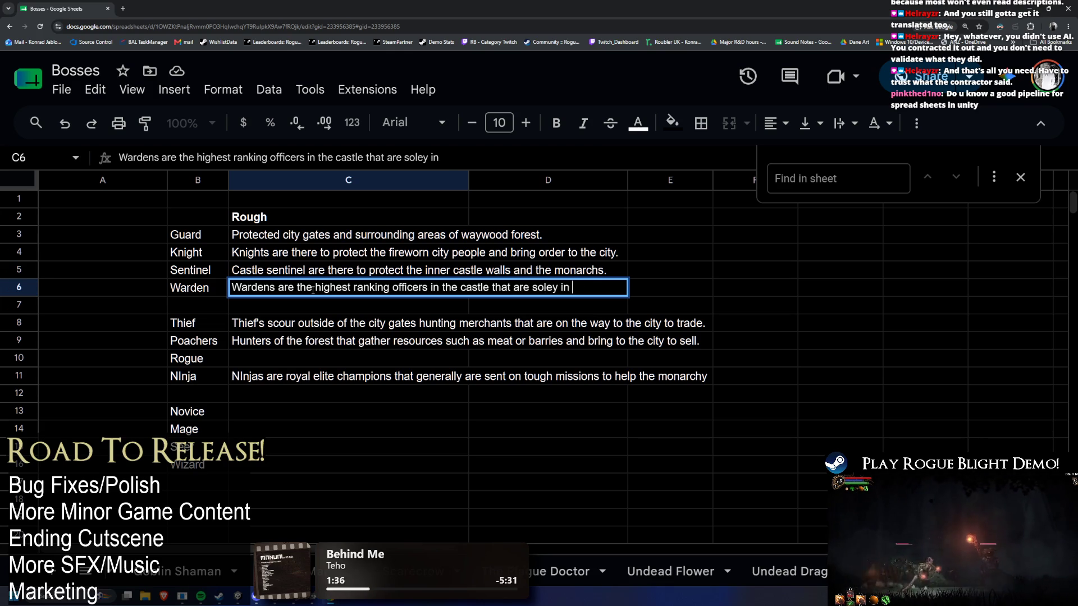
{"action": "type", "text": "charge of "}
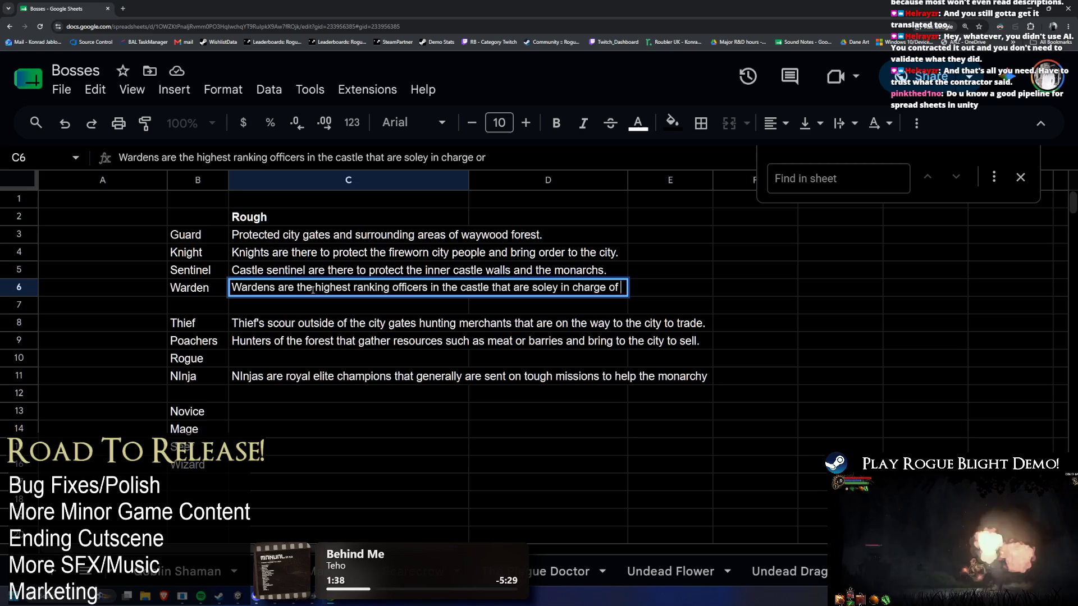
{"action": "type", "text": "protecting the monarchs."}
{"action": "key", "text": "Return"}
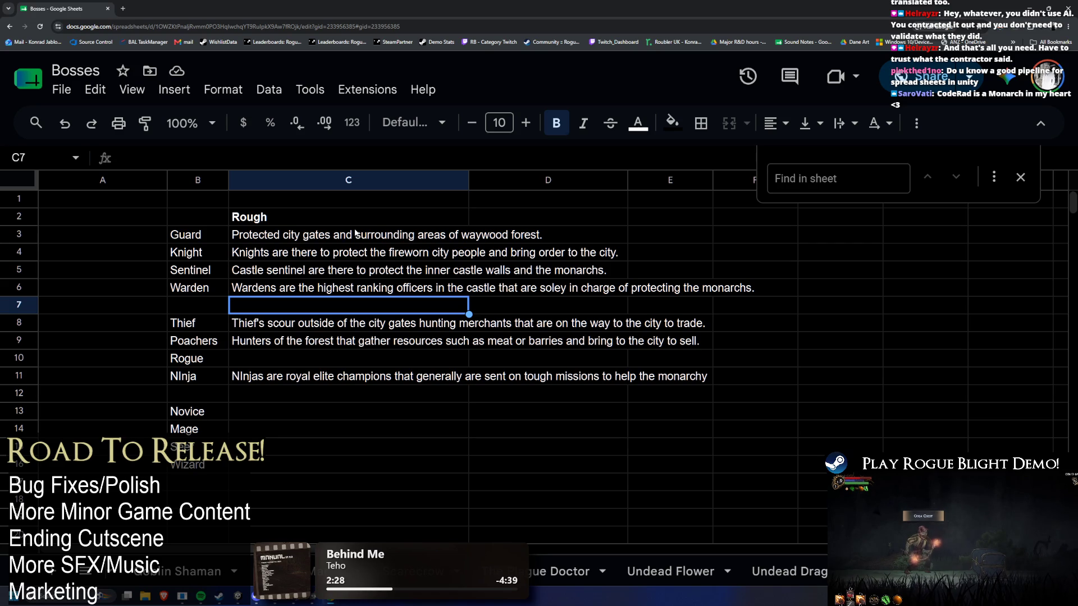
{"action": "left_click_drag", "start_coordinate": [194, 357], "coordinate": [277, 363]}
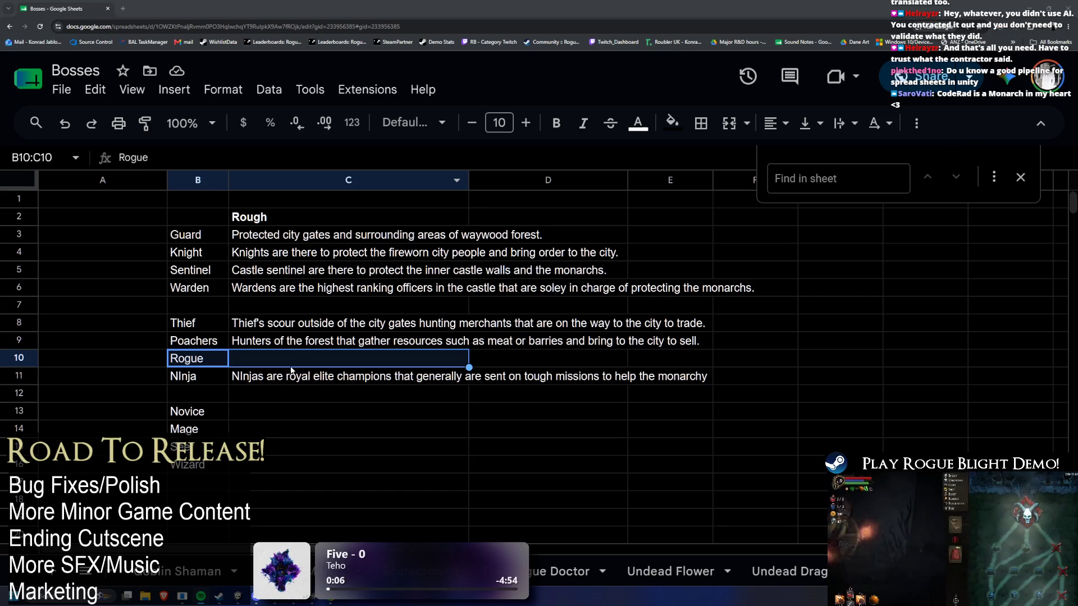
{"action": "left_click", "coordinate": [335, 363]}
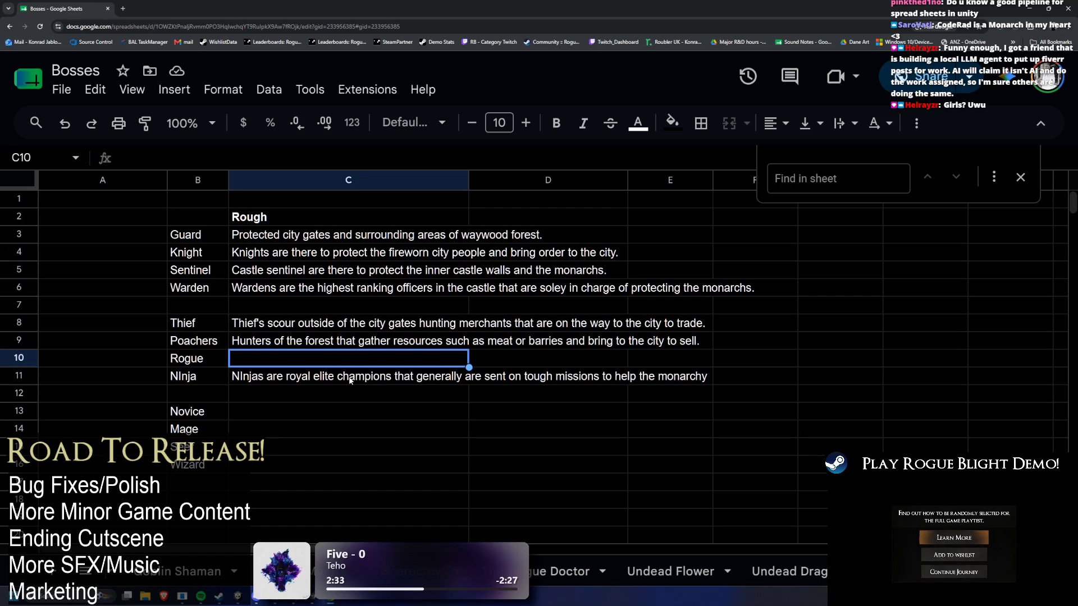
{"action": "key", "text": "Down"}
{"action": "key", "text": "Up"}
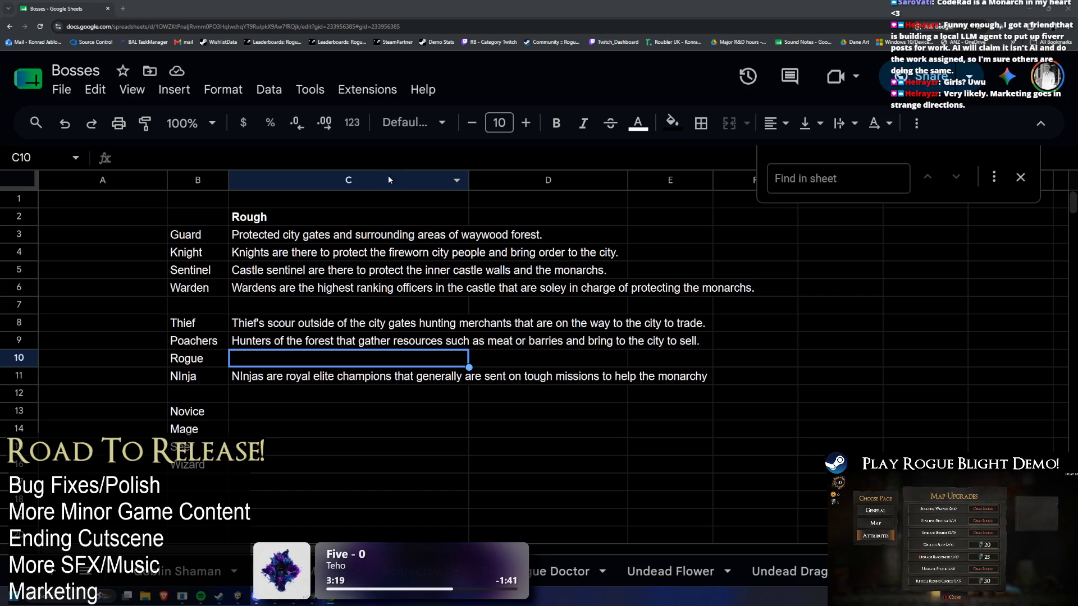
{"action": "mouse_move", "coordinate": [348, 180]}
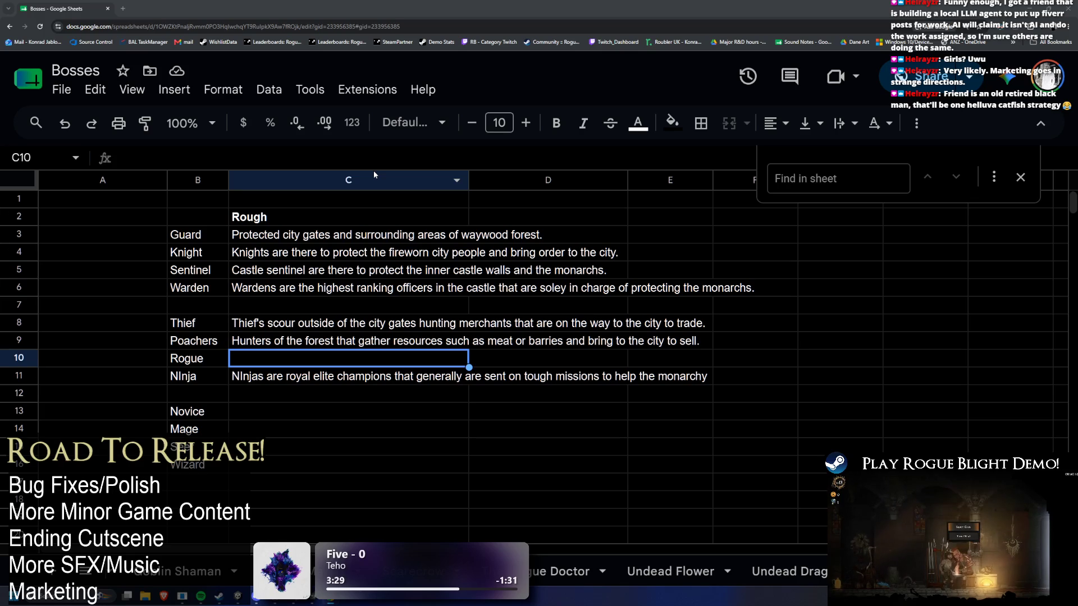
{"action": "key", "text": "Down"}
{"action": "key", "text": "Down"}
{"action": "key", "text": "Down"}
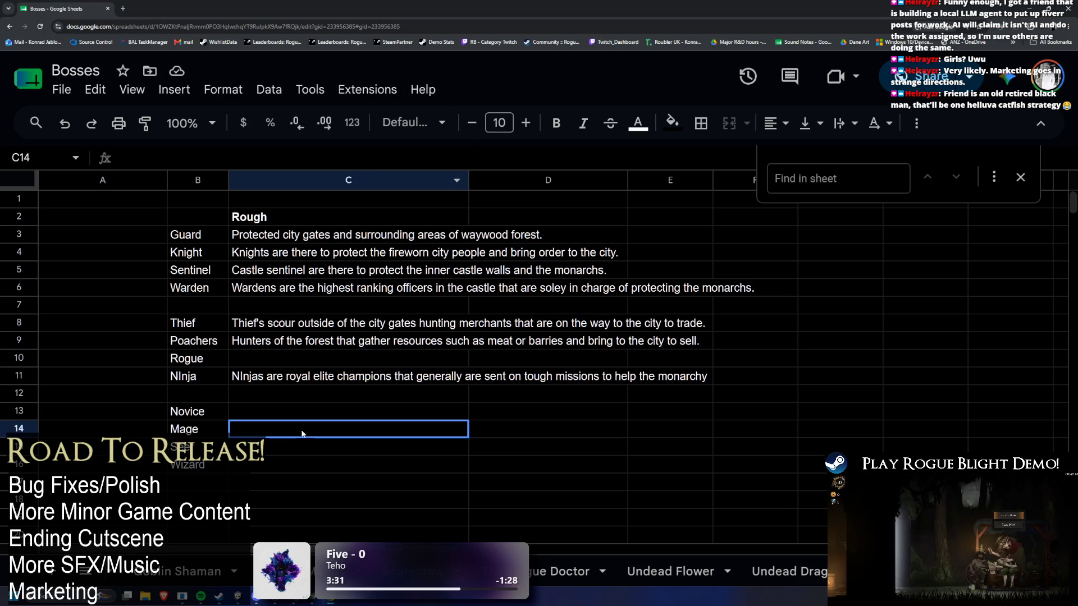
{"action": "left_click_drag", "start_coordinate": [268, 412], "coordinate": [276, 463]}
{"action": "left_click", "coordinate": [267, 358]}
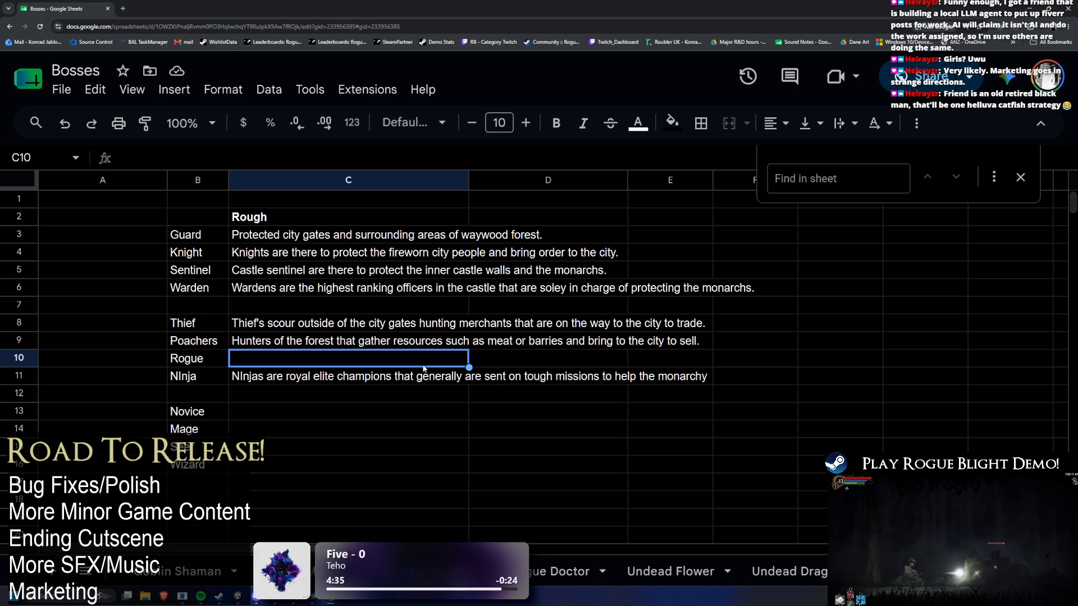
{"action": "type", "text": "Tough"}
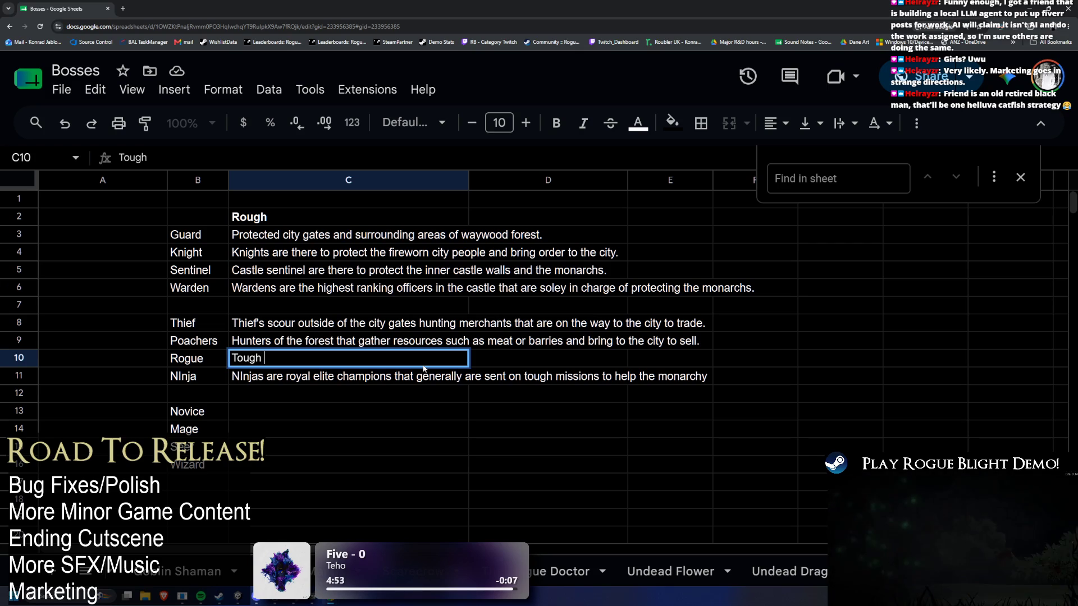
Rewrite Rogue's description in C10 to end with 'people who have more then them.' and commit it
{"action": "key", "text": "BackSpace"}
{"action": "key", "text": "BackSpace"}
{"action": "key", "text": "BackSpace"}
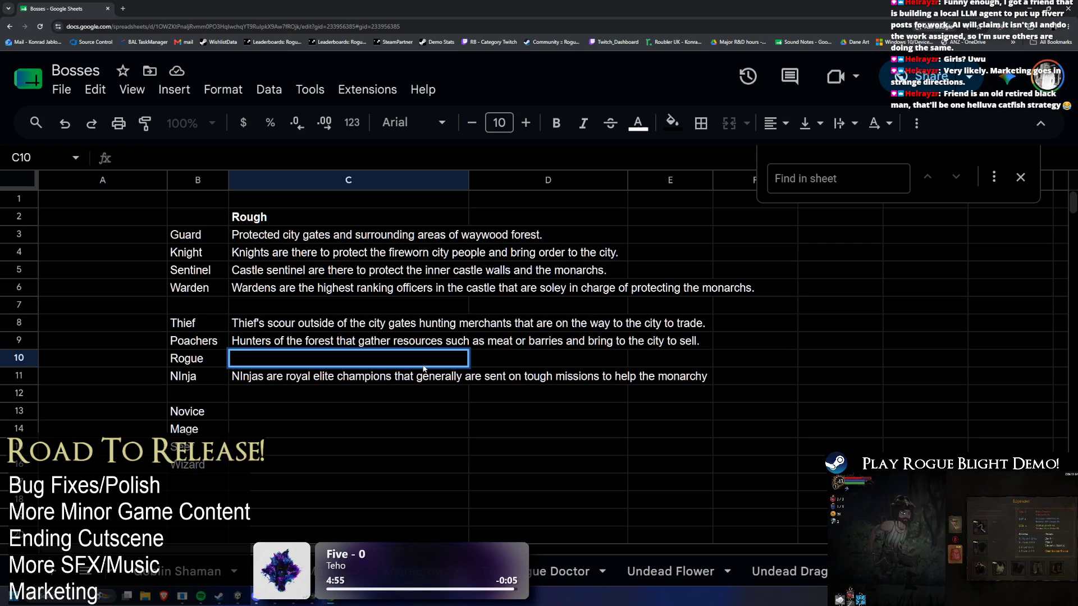
{"action": "type", "text": "From bad part of the city"}
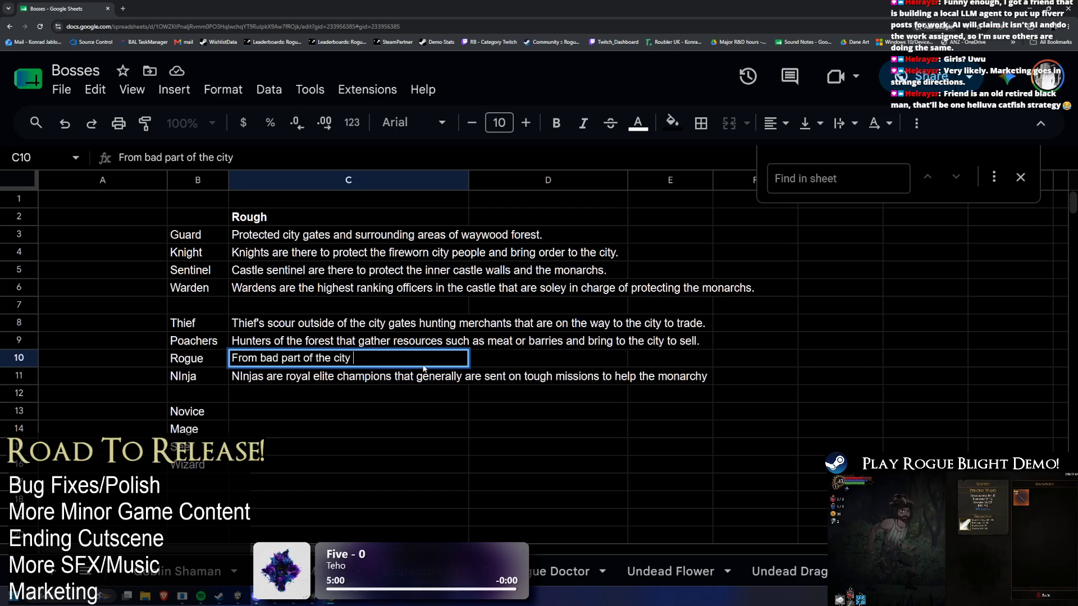
{"action": "type", "text": ", tough and"}
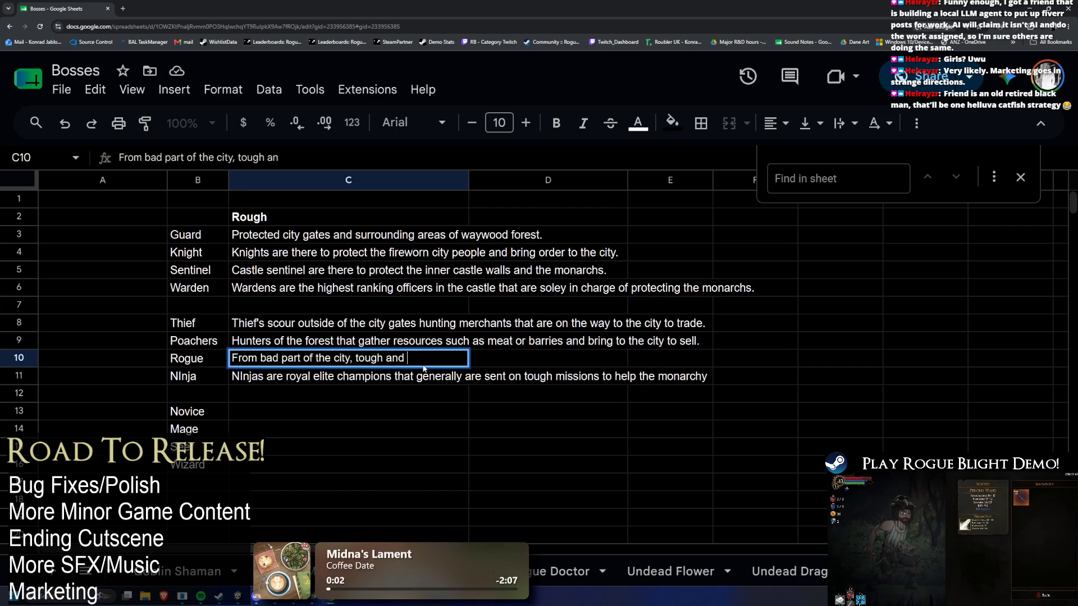
{"action": "type", "text": "teal from "}
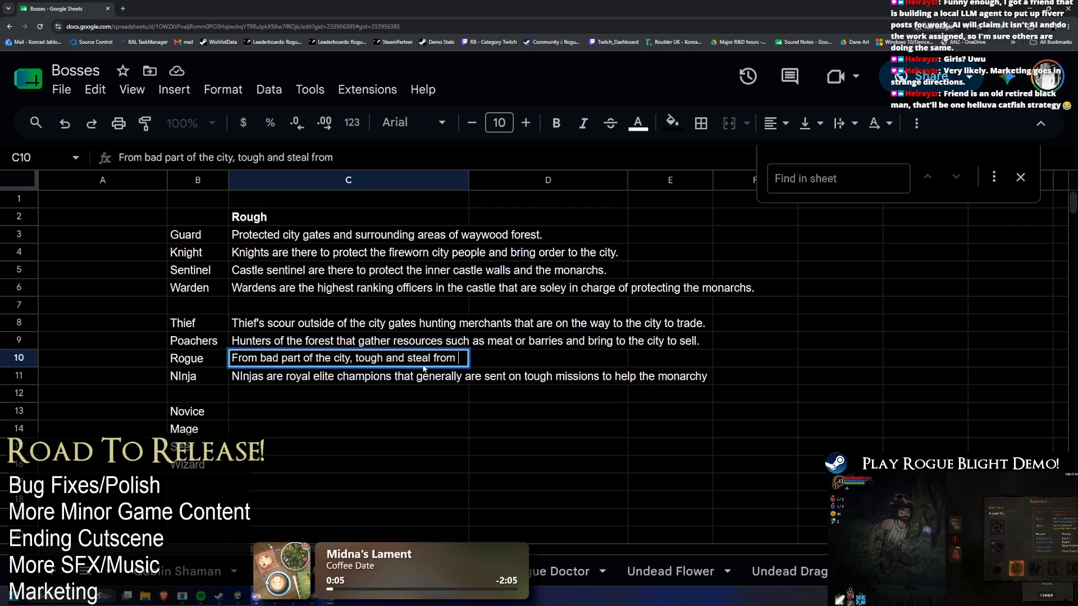
{"action": "type", "text": "rich peop"}
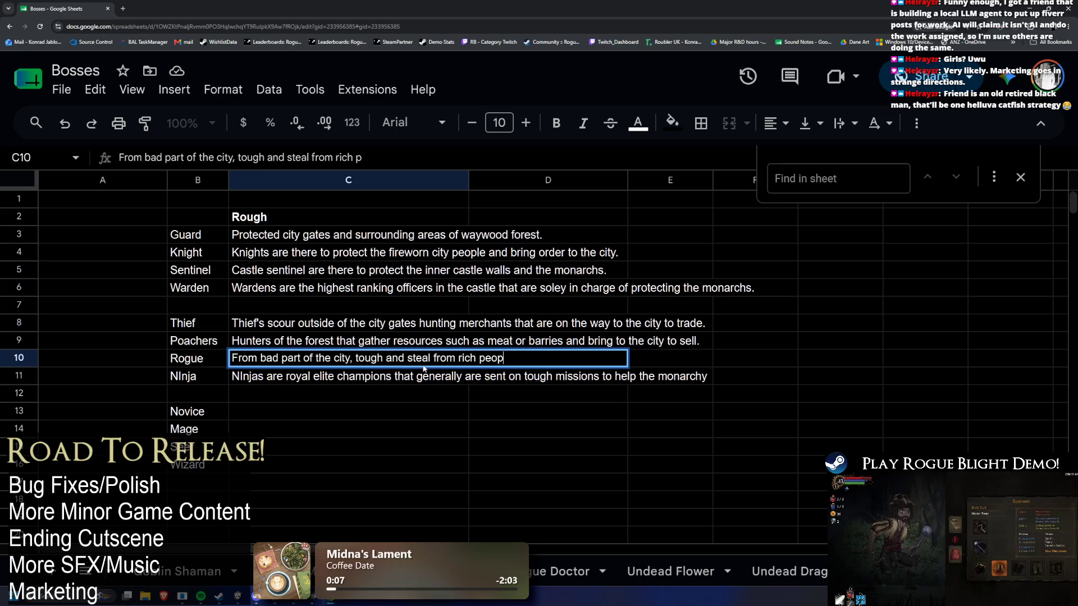
{"action": "type", "text": "le."}
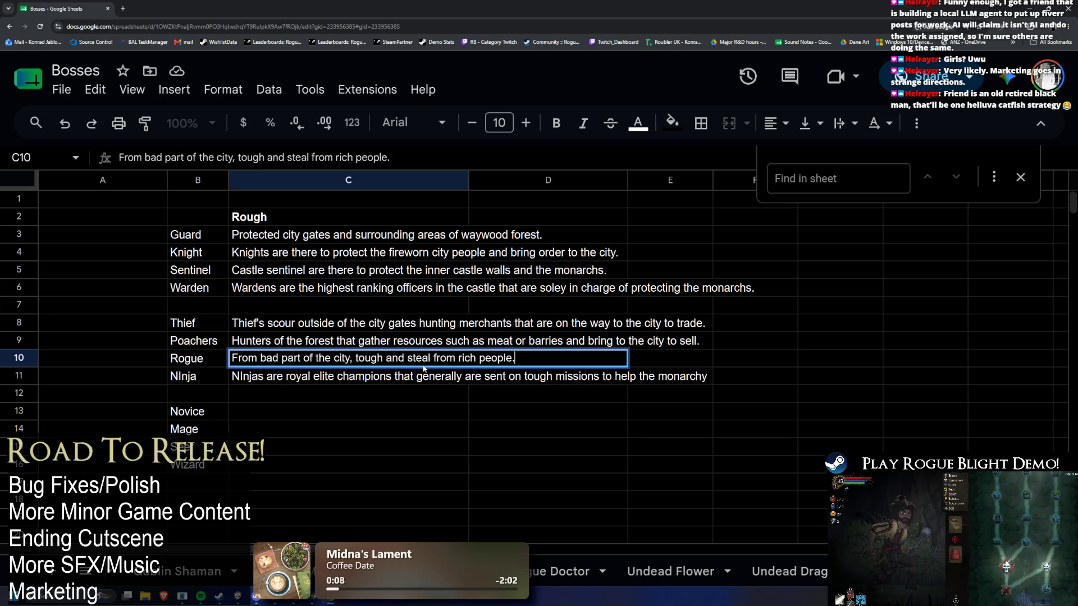
{"action": "key", "text": "BackSpace"}
{"action": "key", "text": "BackSpace"}
{"action": "key", "text": "BackSpace"}
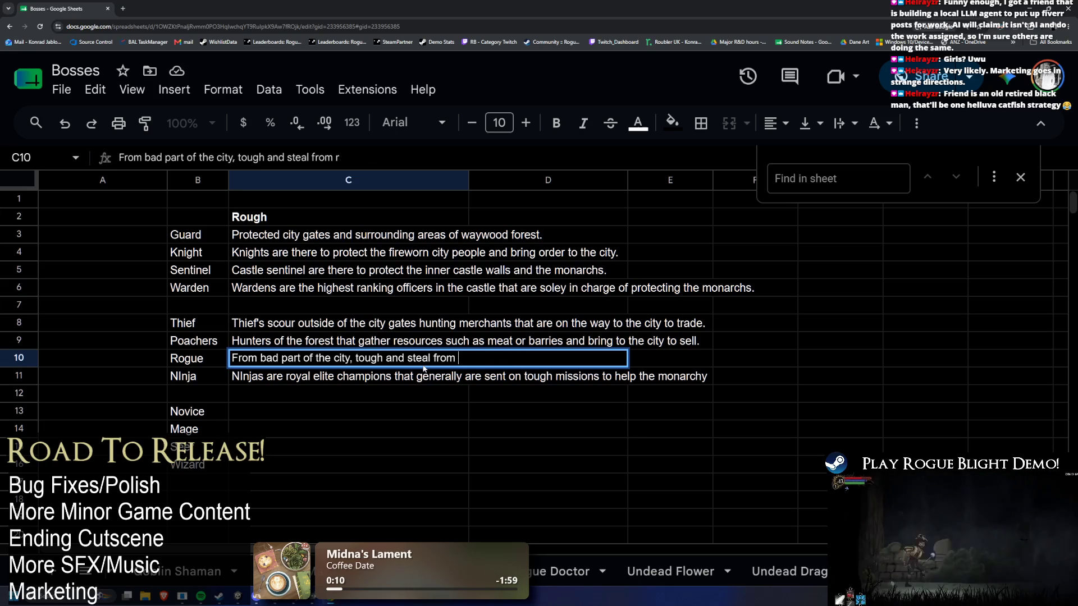
{"action": "key", "text": "BackSpace"}
{"action": "type", "text": "people who have more then them."}
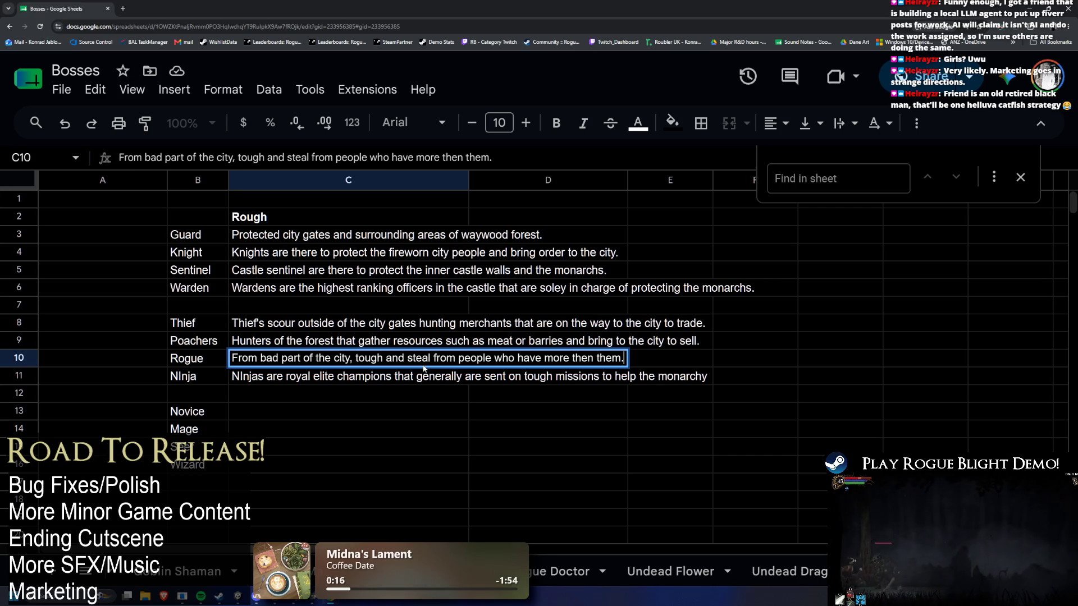
{"action": "key", "text": "Return"}
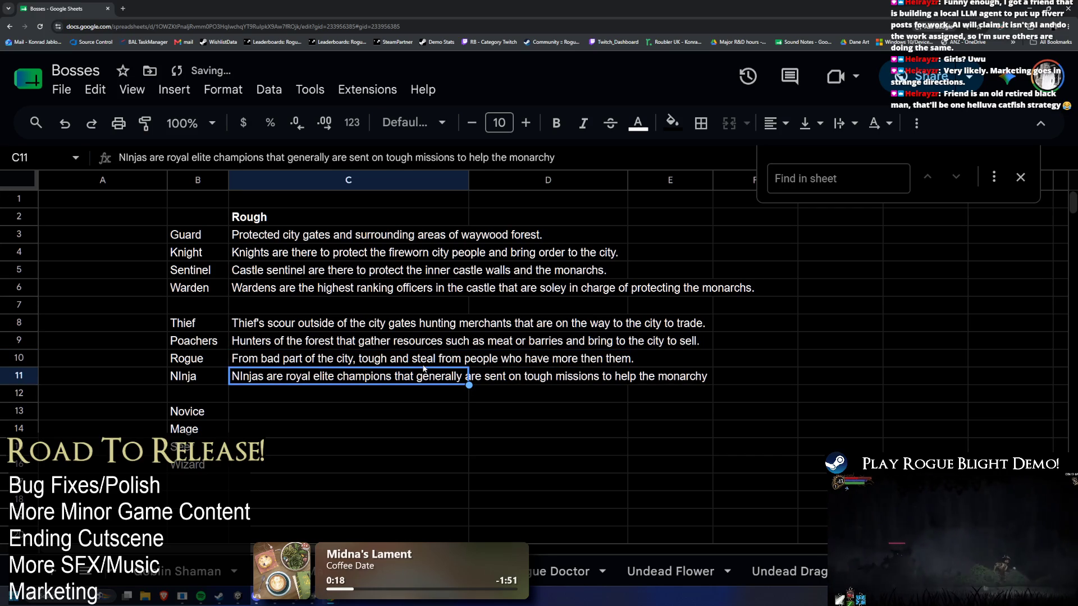
Try replacing 'missions' with 'assassinations' in Ninja's C11 description, then revert to 'missions'
{"action": "left_click", "coordinate": [328, 416]}
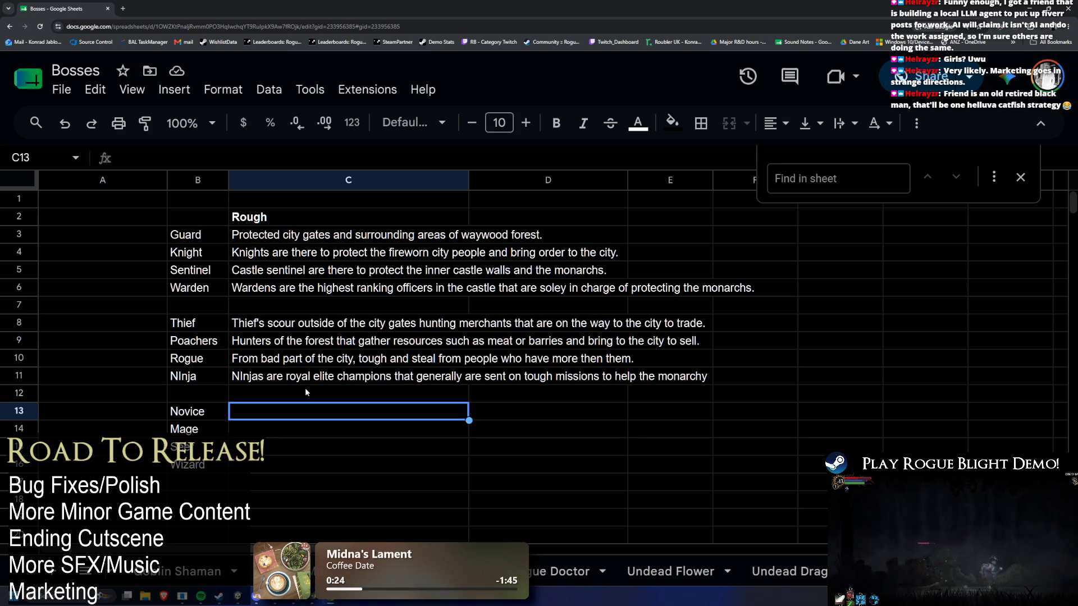
{"action": "double_click", "coordinate": [402, 376]}
{"action": "double_click", "coordinate": [566, 376]}
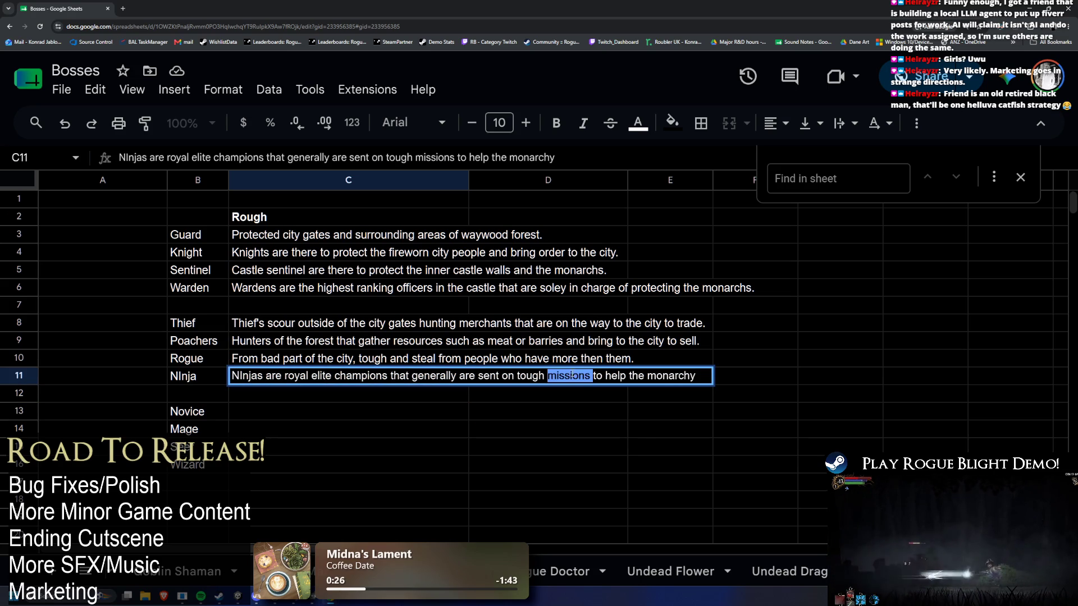
{"action": "key", "text": "BackSpace"}
{"action": "type", "text": "assassination"}
{"action": "key", "text": "BackSpace"}
{"action": "type", "text": "s"}
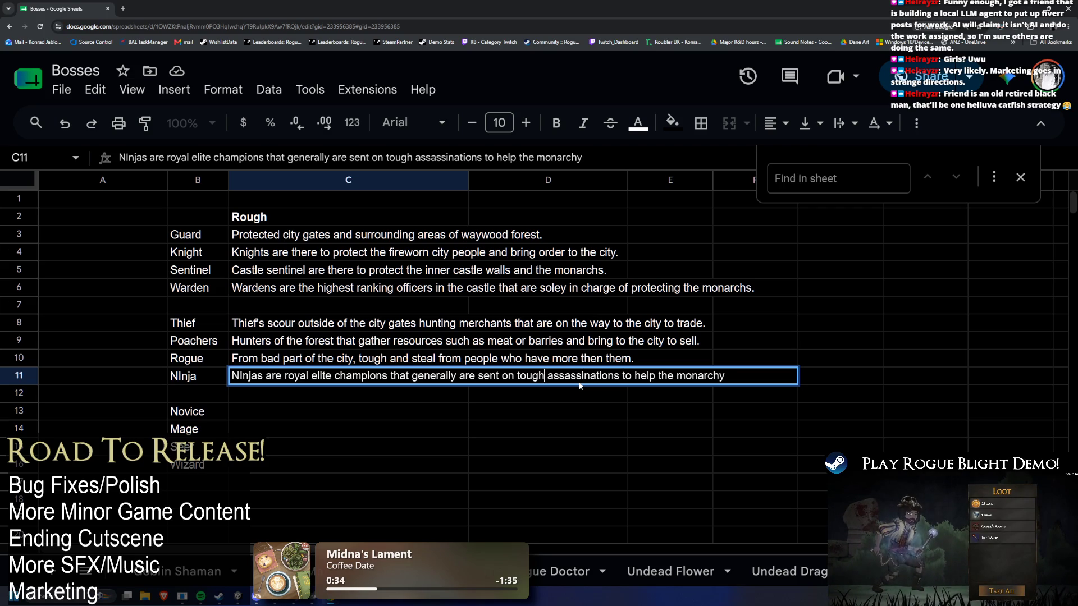
{"action": "key", "text": "BackSpace"}
{"action": "key", "text": "BackSpace"}
{"action": "key", "text": "BackSpace"}
{"action": "key", "text": "BackSpace"}
{"action": "key", "text": "BackSpace"}
{"action": "type", "text": "tough"}
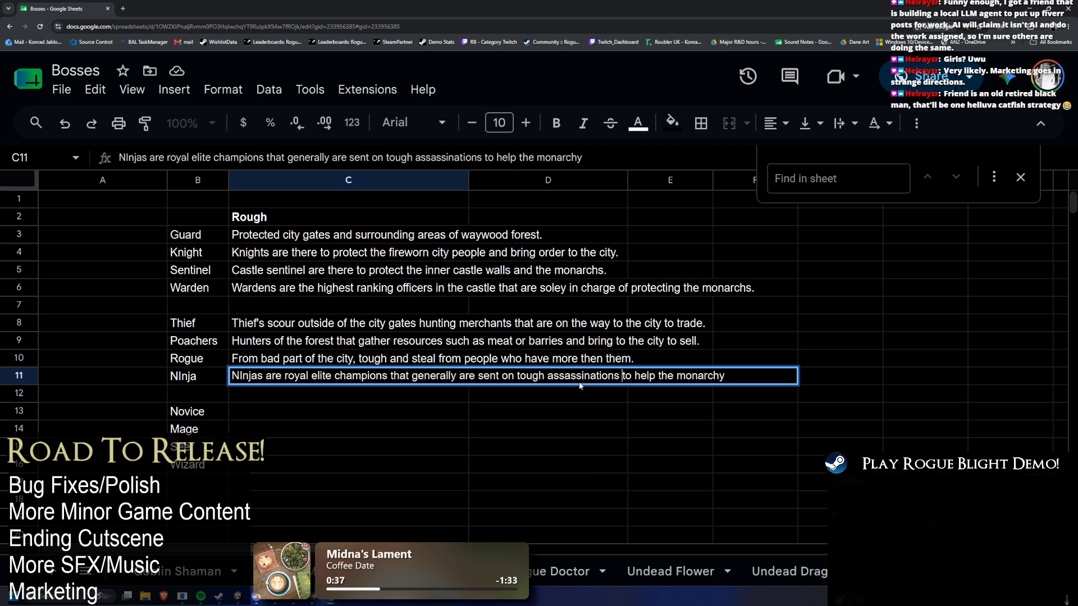
{"action": "key", "text": "BackSpace"}
{"action": "key", "text": "BackSpace"}
{"action": "key", "text": "BackSpace"}
{"action": "type", "text": "missions"}
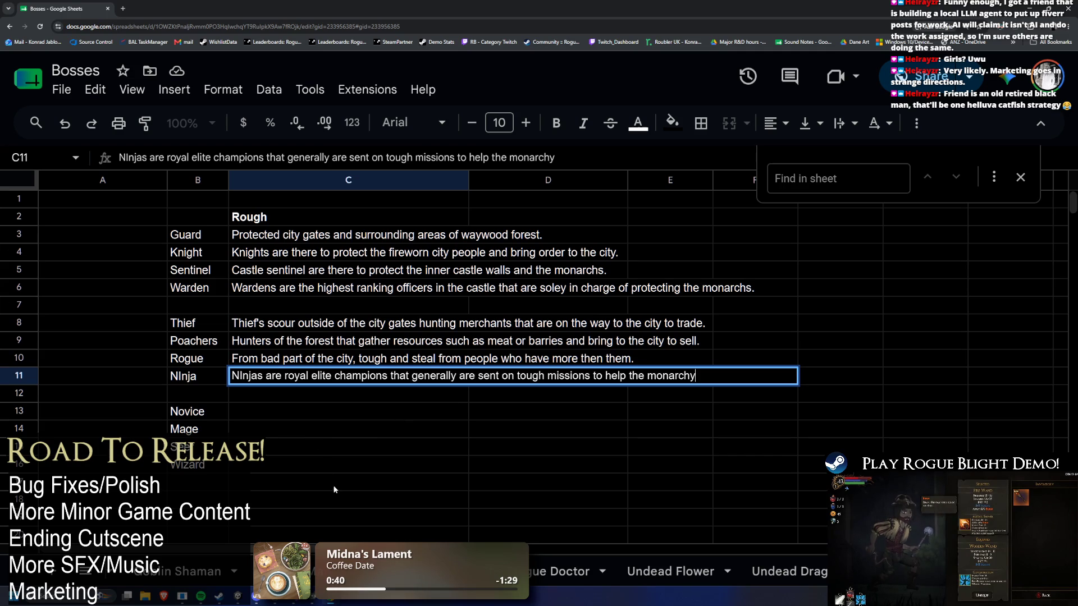
{"action": "left_click", "coordinate": [379, 428]}
Fix the misspelled 'NInjas' to 'Ninjas' in C11 and commit the description
{"action": "left_click", "coordinate": [237, 377]}
{"action": "double_click", "coordinate": [237, 377]}
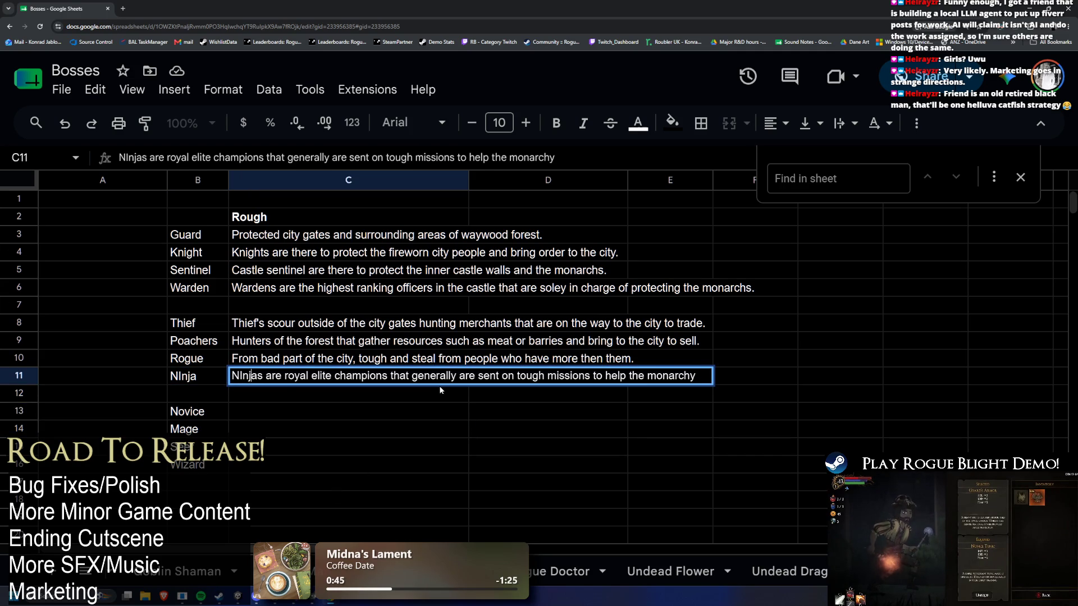
{"action": "key", "text": "BackSpace"}
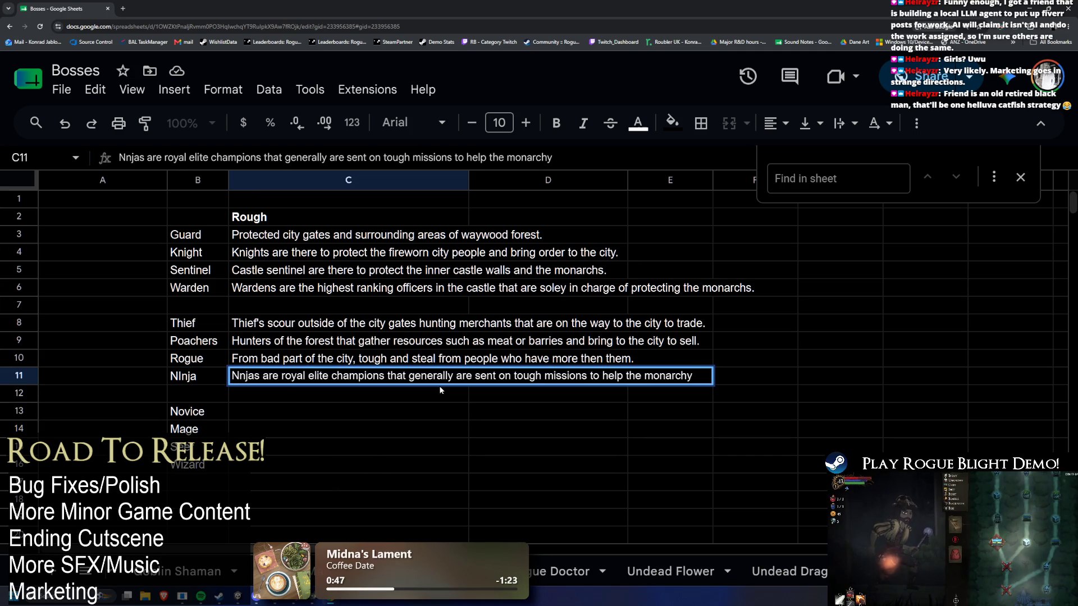
{"action": "type", "text": "i"}
{"action": "key", "text": "Return"}
{"action": "key", "text": "Down"}
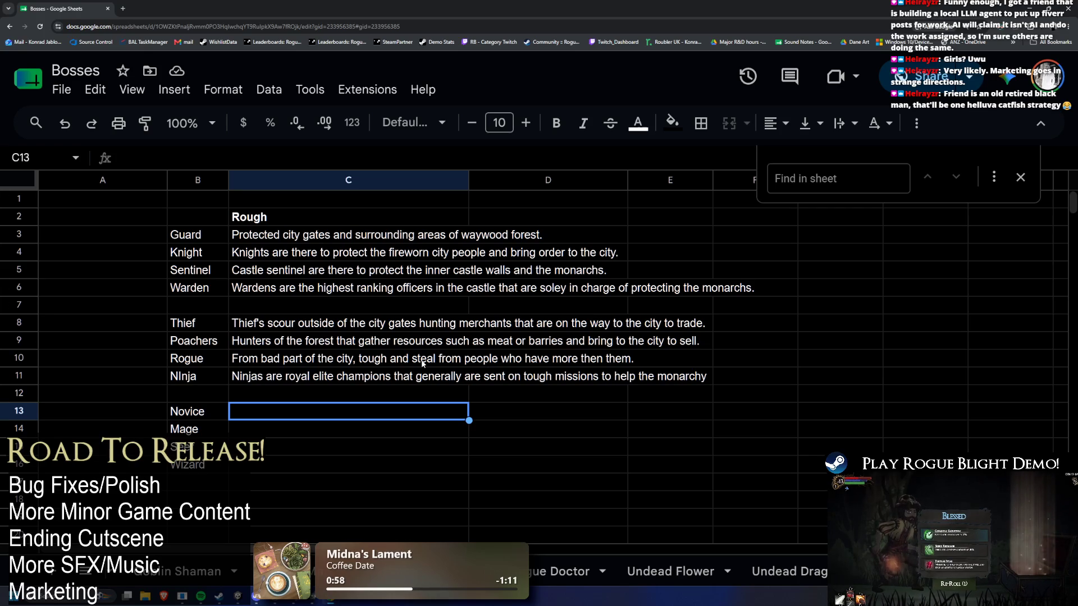
{"action": "type", "text": "They le"}
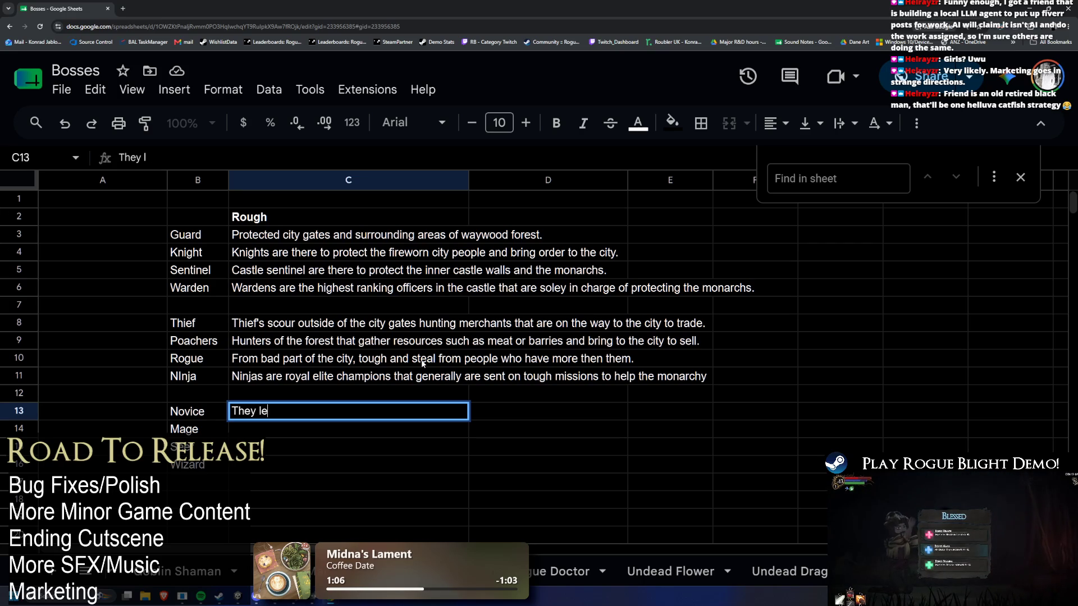
{"action": "type", "text": "arn to become a mage,"}
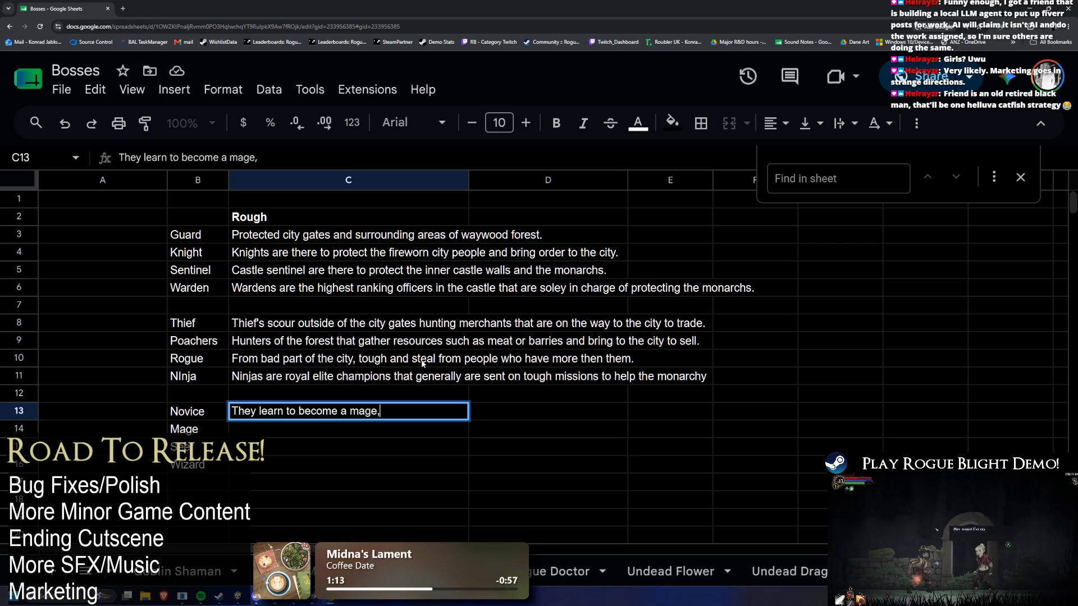
{"action": "type", "text": " usually scour the f"}
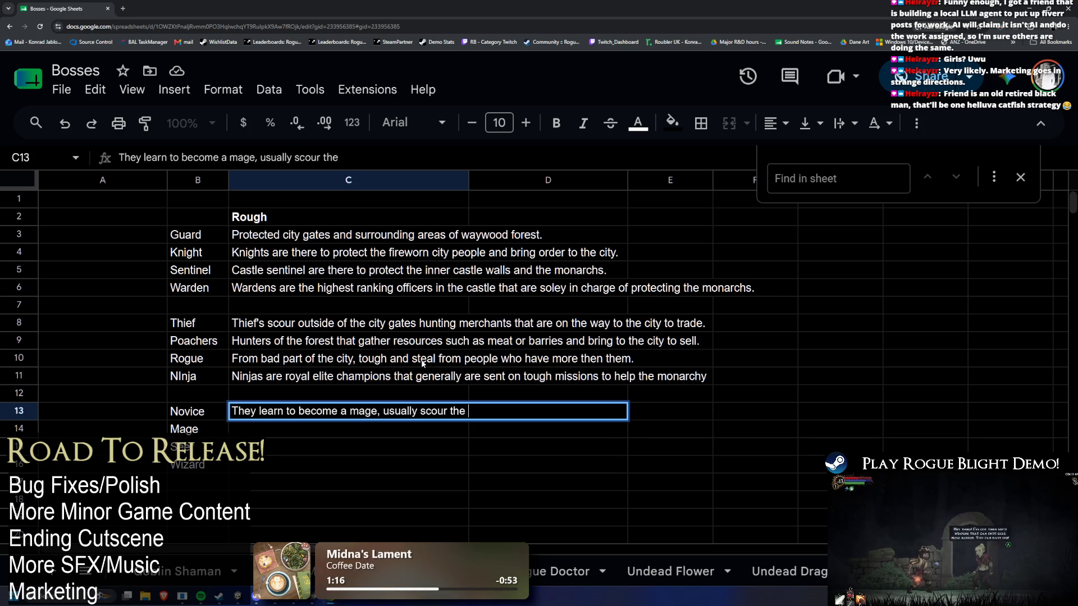
{"action": "type", "text": "orest for "}
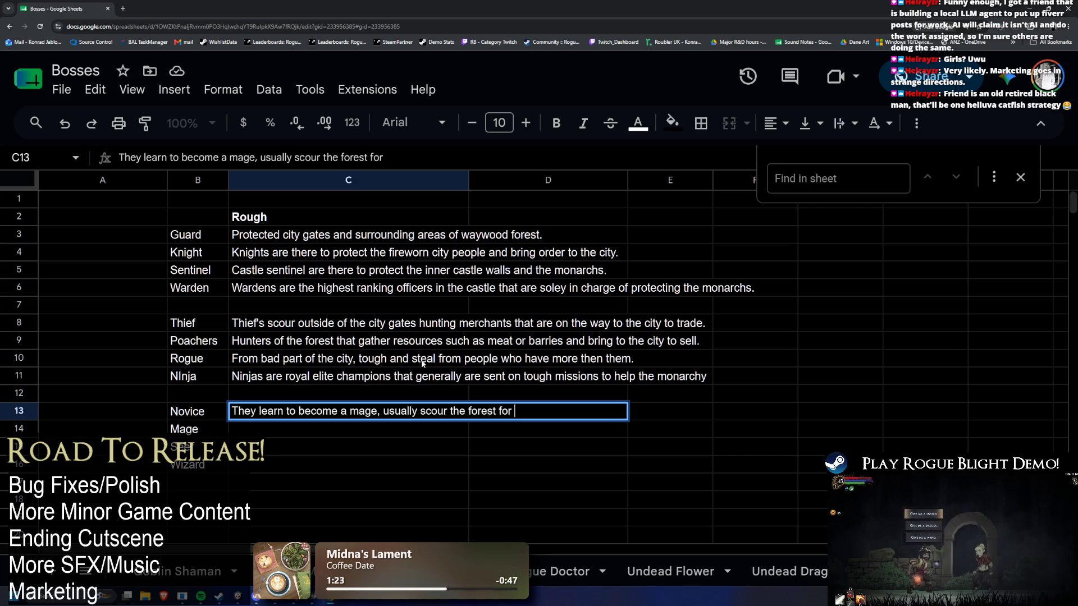
{"action": "type", "text": "m"}
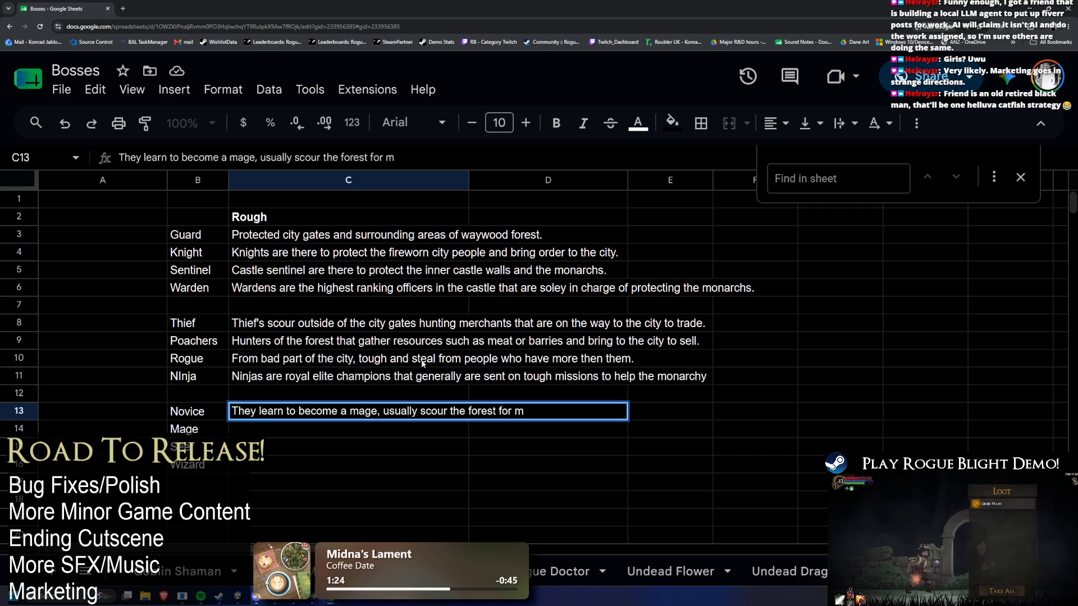
Type Novice's C13 lore about learning to become mages and scouring the forest, dropping the final period
{"action": "key", "text": "BackSpace"}
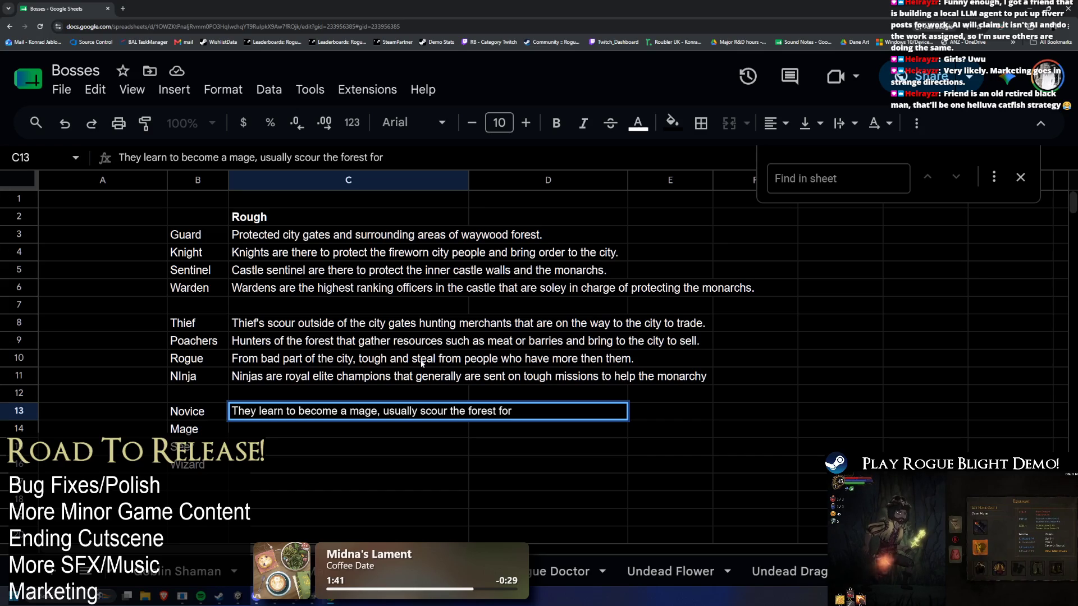
{"action": "type", "text": "esources "}
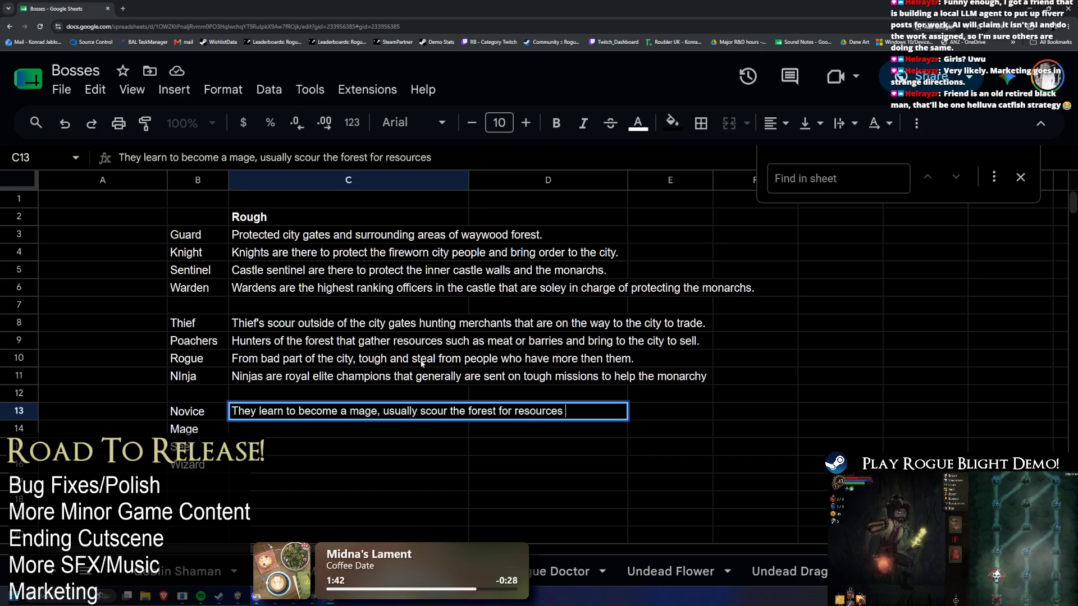
{"action": "type", "text": "to create "}
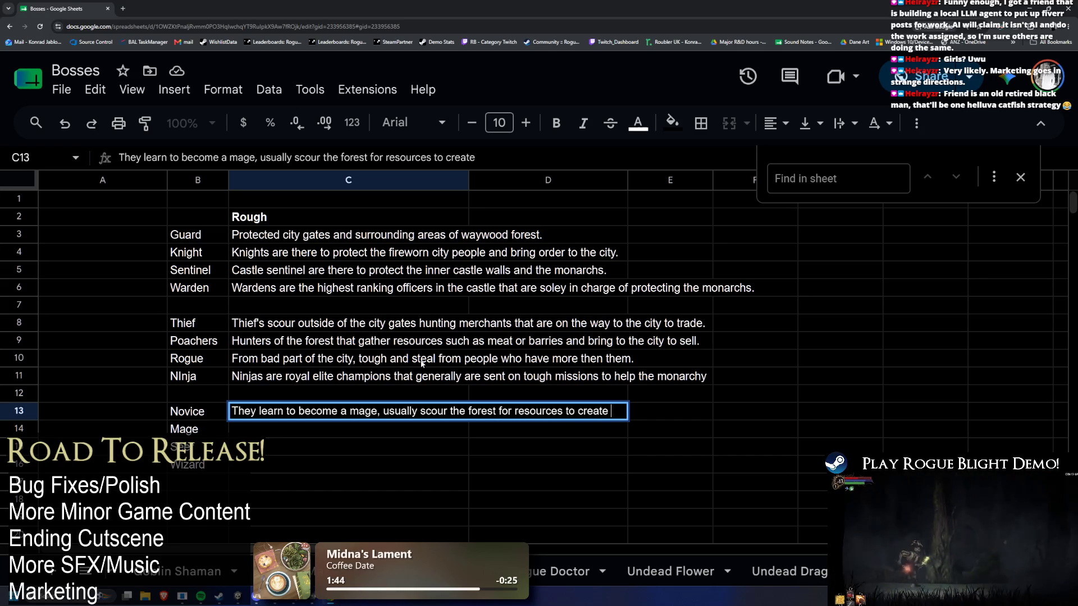
{"action": "type", "text": "spells and potions."}
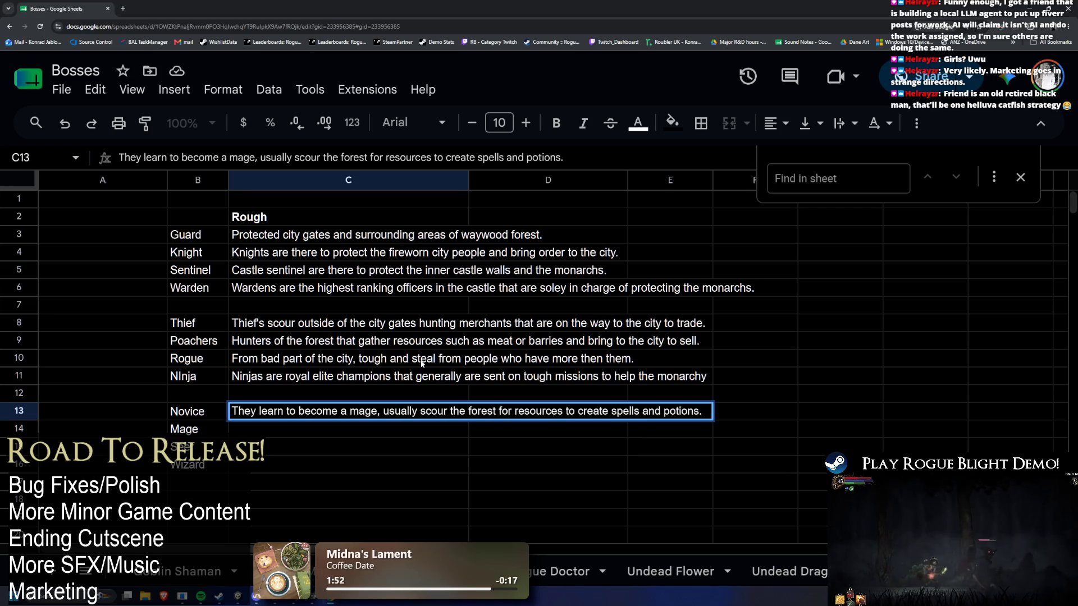
{"action": "key", "text": "BackSpace"}
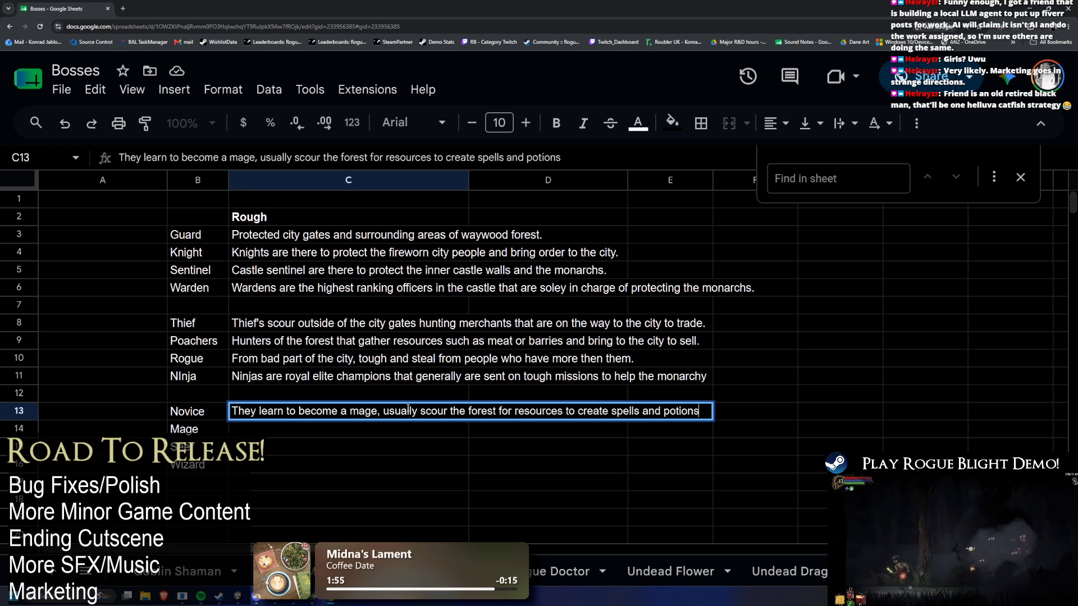
{"action": "left_click", "coordinate": [421, 413]}
{"action": "type", "text": "are sent by their supirors tp"}
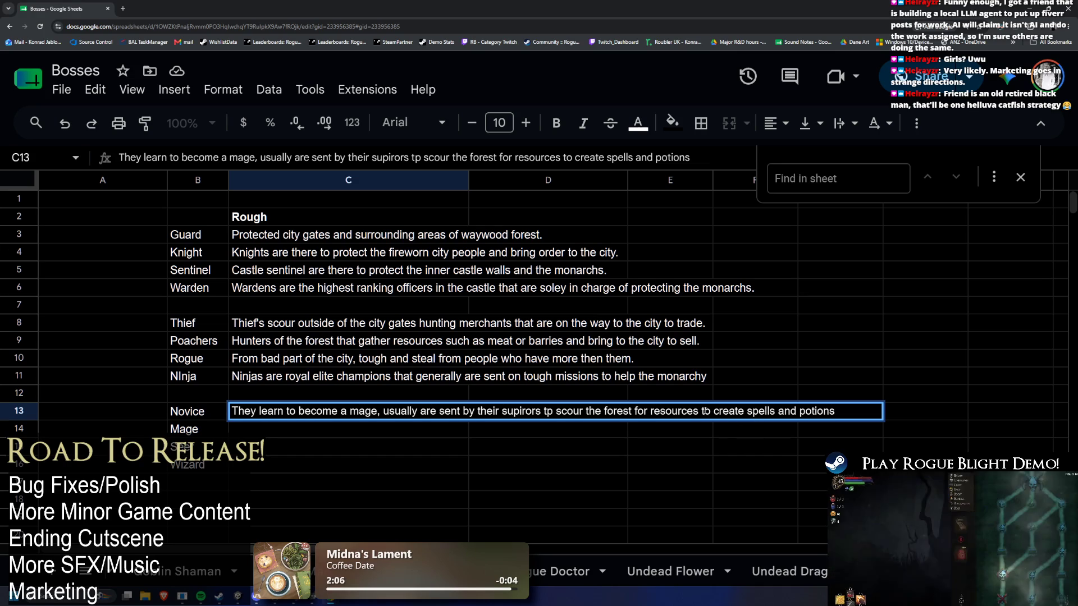
Fix the typos after 'their' and replace 'scour' with 'forage' in the Novice description
{"action": "double_click", "coordinate": [676, 410]}
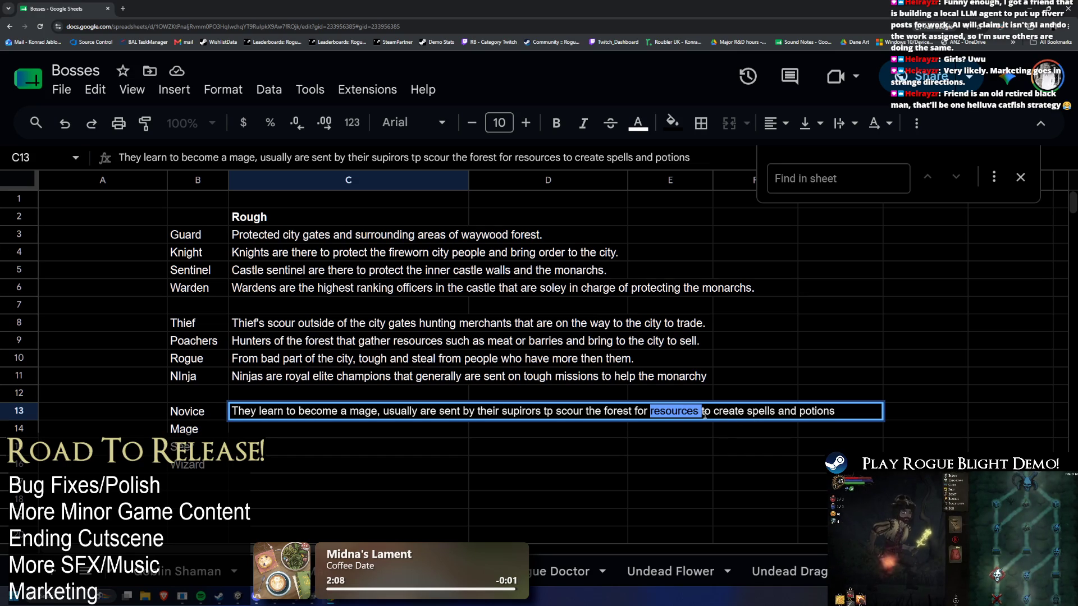
{"action": "key", "text": "alt+Tab"}
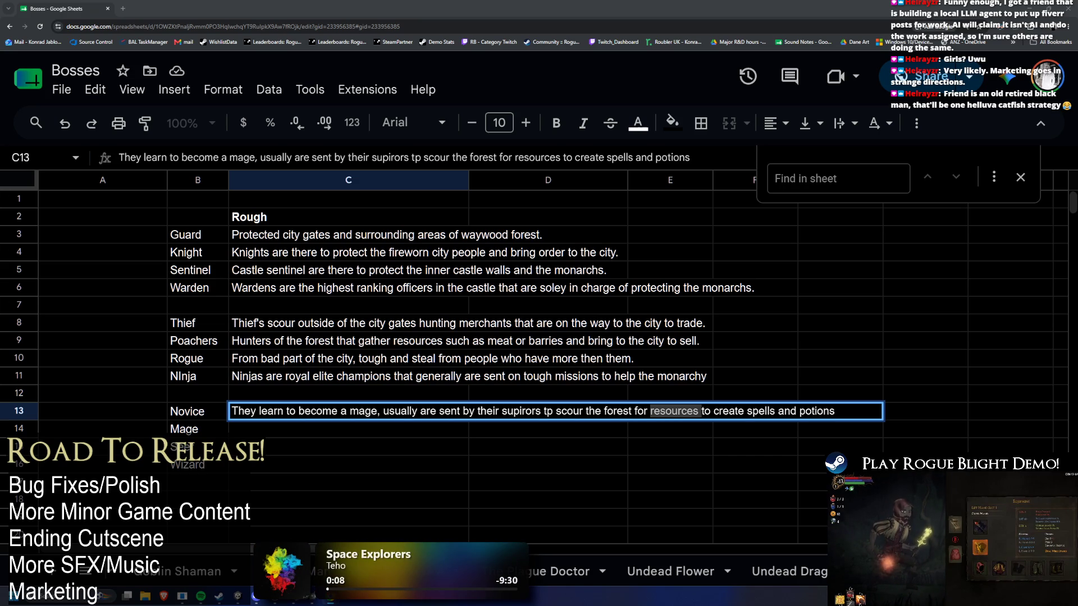
{"action": "key", "text": "alt+Tab"}
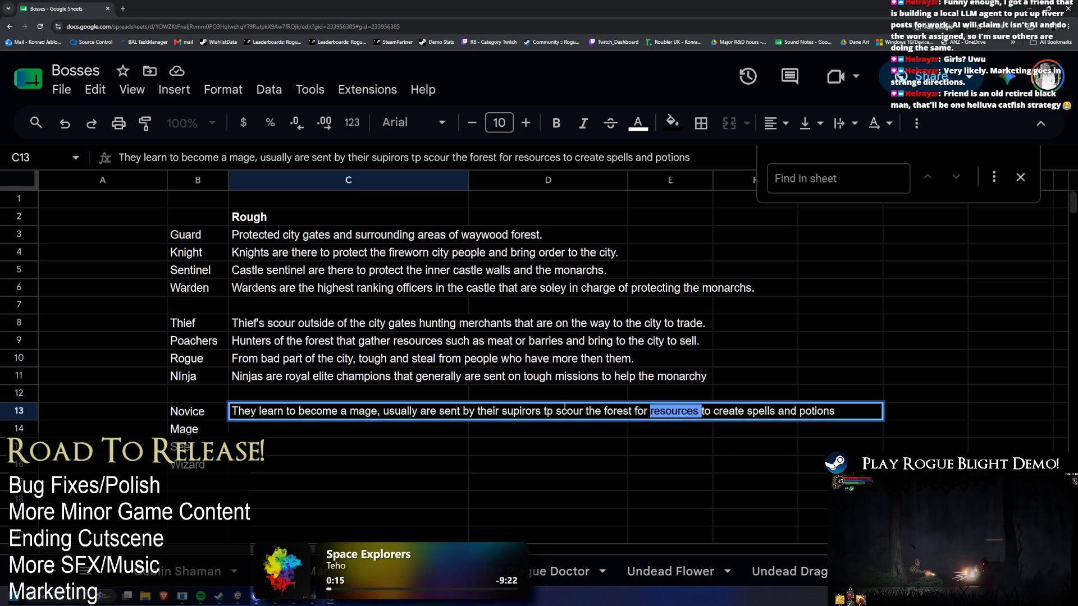
{"action": "key", "text": "BackSpace"}
{"action": "key", "text": "BackSpace"}
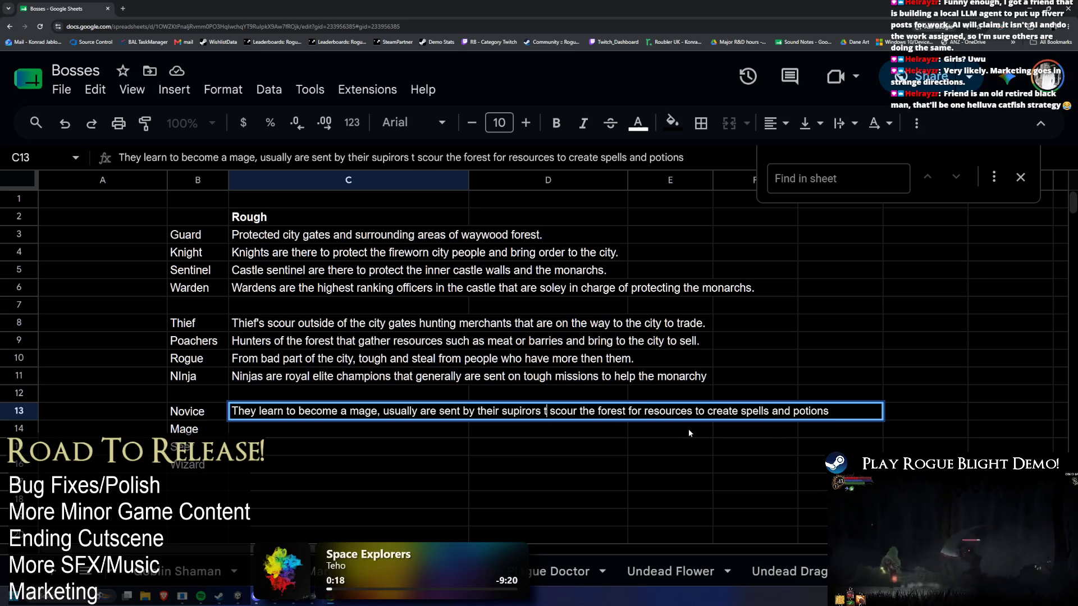
{"action": "key", "text": "BackSpace"}
{"action": "key", "text": "BackSpace"}
{"action": "key", "text": "BackSpace"}
{"action": "key", "text": "BackSpace"}
{"action": "key", "text": "BackSpace"}
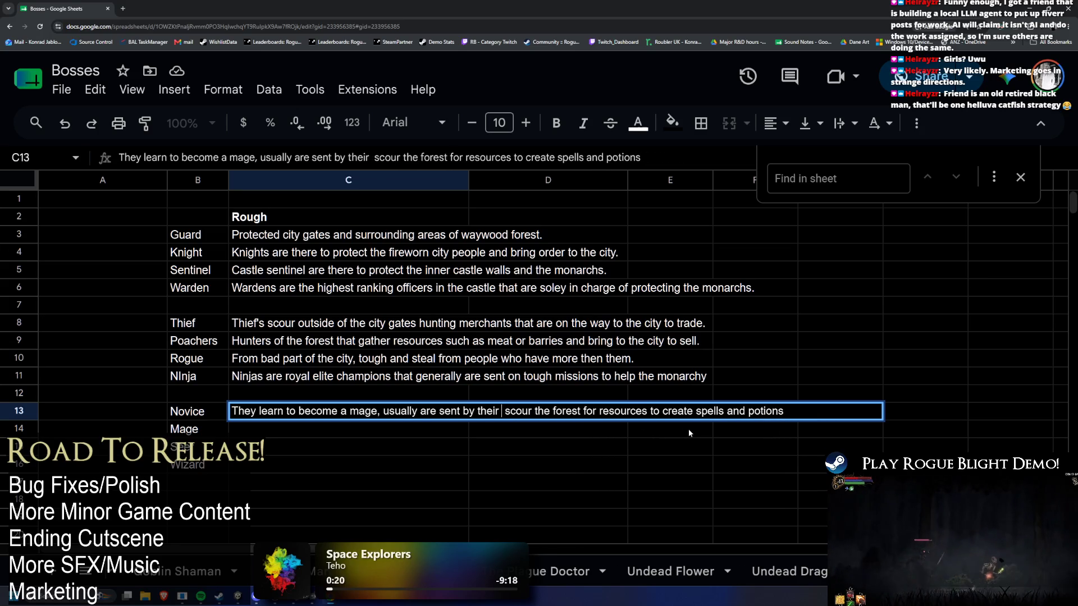
{"action": "type", "text": "superiors"}
{"action": "key", "text": "Delete"}
{"action": "key", "text": "Delete"}
{"action": "key", "text": "Delete"}
{"action": "key", "text": "Delete"}
{"action": "key", "text": "Delete"}
{"action": "key", "text": "Delete"}
{"action": "type", "text": "to forg"}
{"action": "key", "text": "BackSpace"}
{"action": "type", "text": "age"}
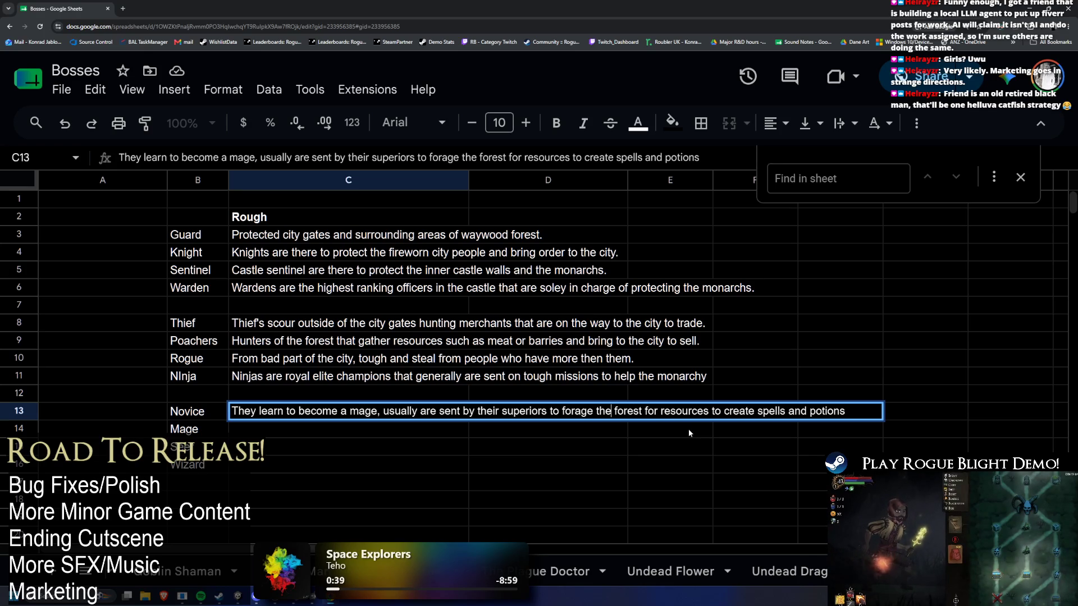
Reorder to 'superior mages to the forest to forage for resources', cleaning stray letters
{"action": "key", "text": "Left"}
{"action": "key", "text": "Left"}
{"action": "key", "text": "Left"}
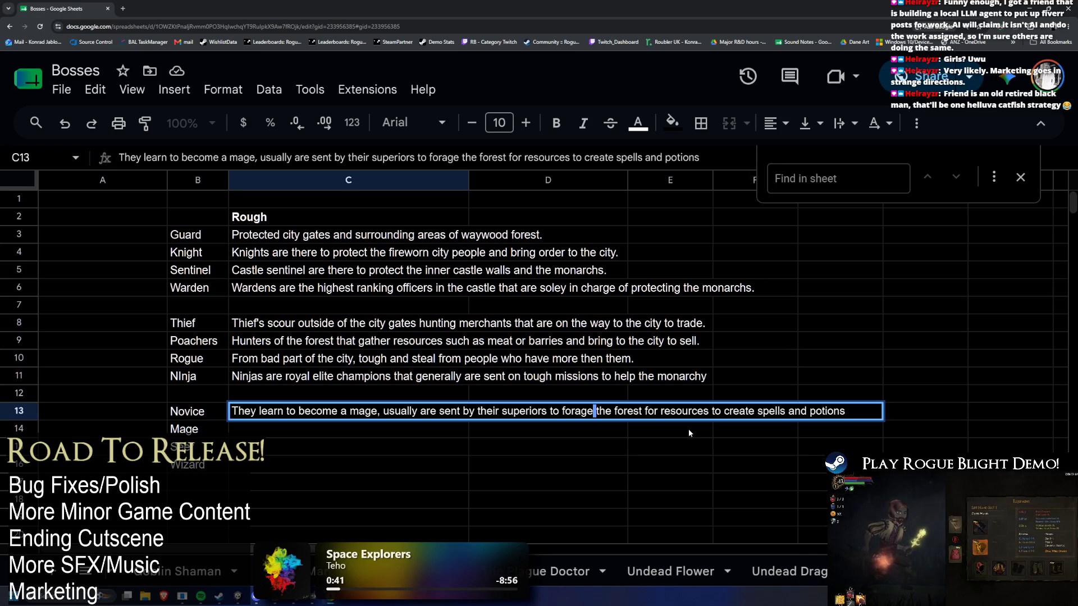
{"action": "key", "text": "shift+Left"}
{"action": "key", "text": "shift+Left"}
{"action": "key", "text": "shift+Left"}
{"action": "key", "text": "shift+Left"}
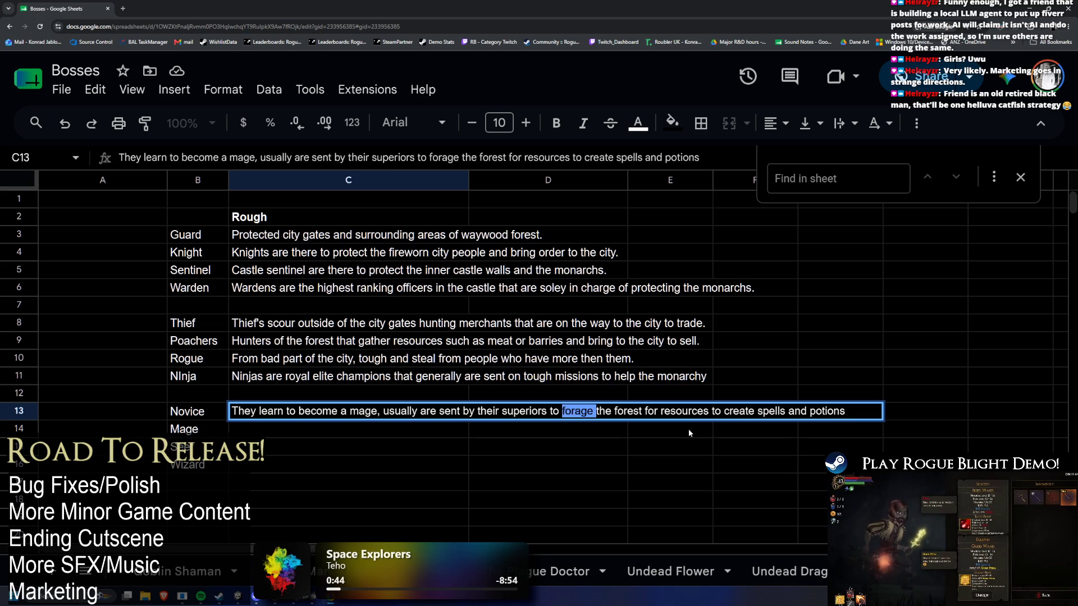
{"action": "key", "text": "BackSpace"}
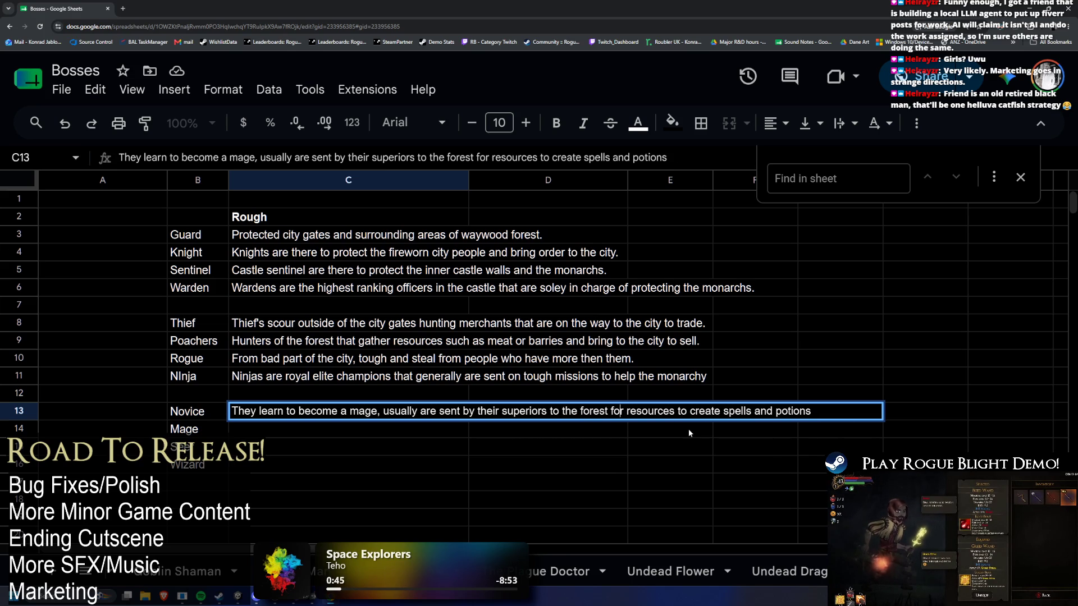
{"action": "key", "text": "Delete"}
{"action": "key", "text": "Delete"}
{"action": "key", "text": "Delete"}
{"action": "key", "text": "Delete"}
{"action": "key", "text": "Delete"}
{"action": "key", "text": "Delete"}
{"action": "key", "text": "Delete"}
{"action": "key", "text": "Delete"}
{"action": "key", "text": "Delete"}
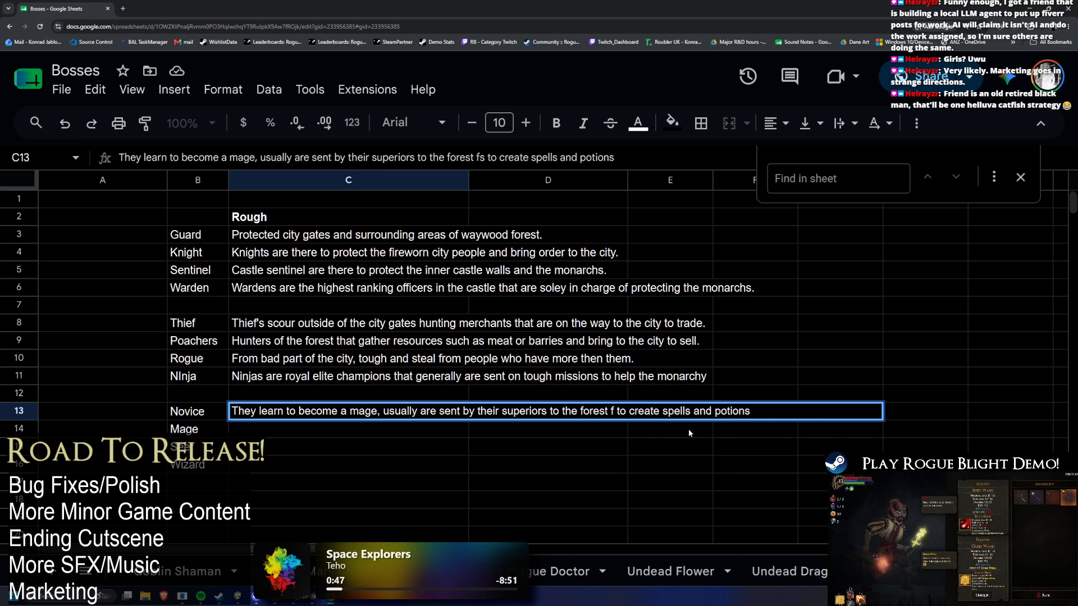
{"action": "type", "text": "forage resources"}
{"action": "key", "text": "Left"}
{"action": "key", "text": "Left"}
{"action": "key", "text": "Left"}
{"action": "key", "text": "BackSpace"}
{"action": "type", "text": "forage"}
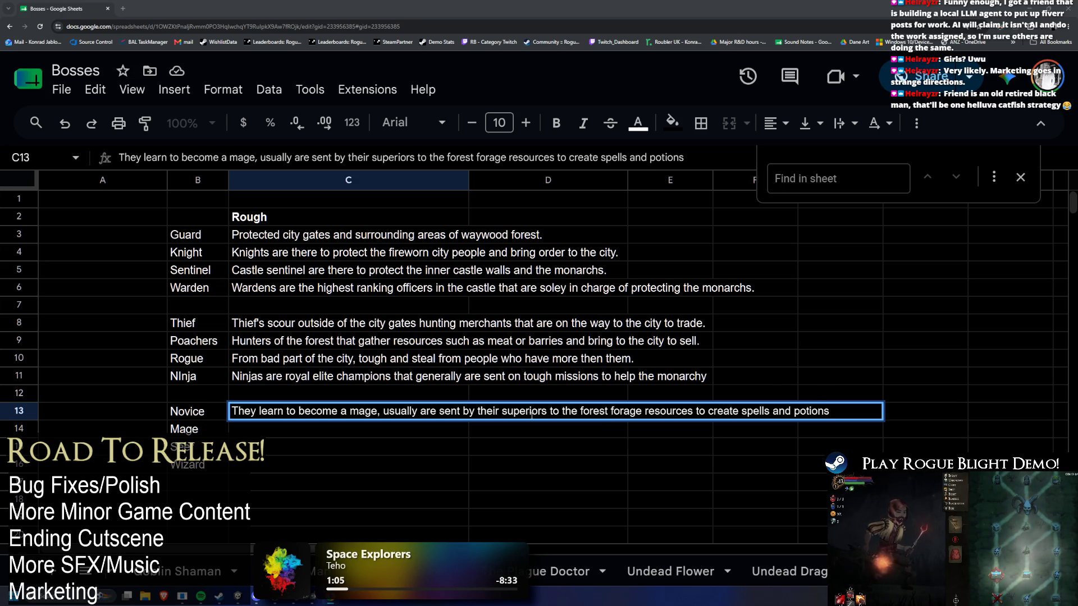
{"action": "left_click", "coordinate": [502, 412]}
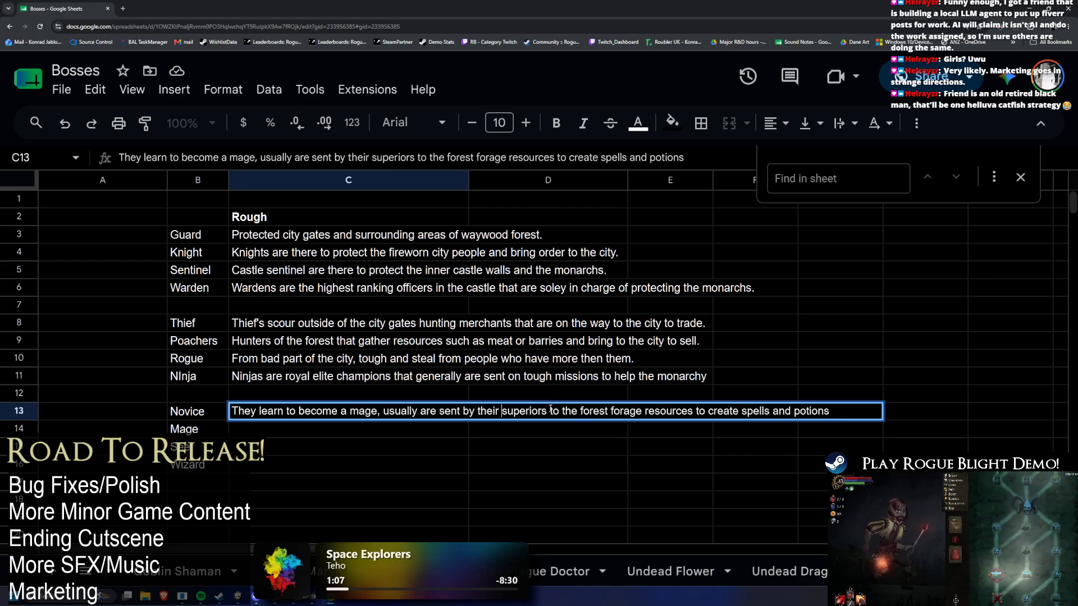
{"action": "key", "text": "BackSpace"}
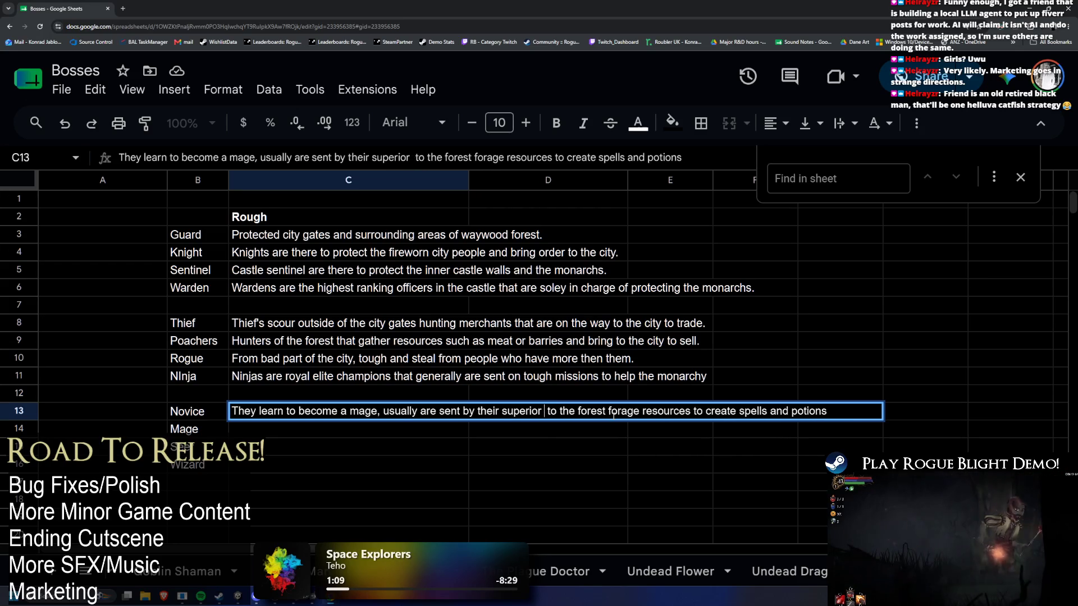
{"action": "type", "text": "mages"}
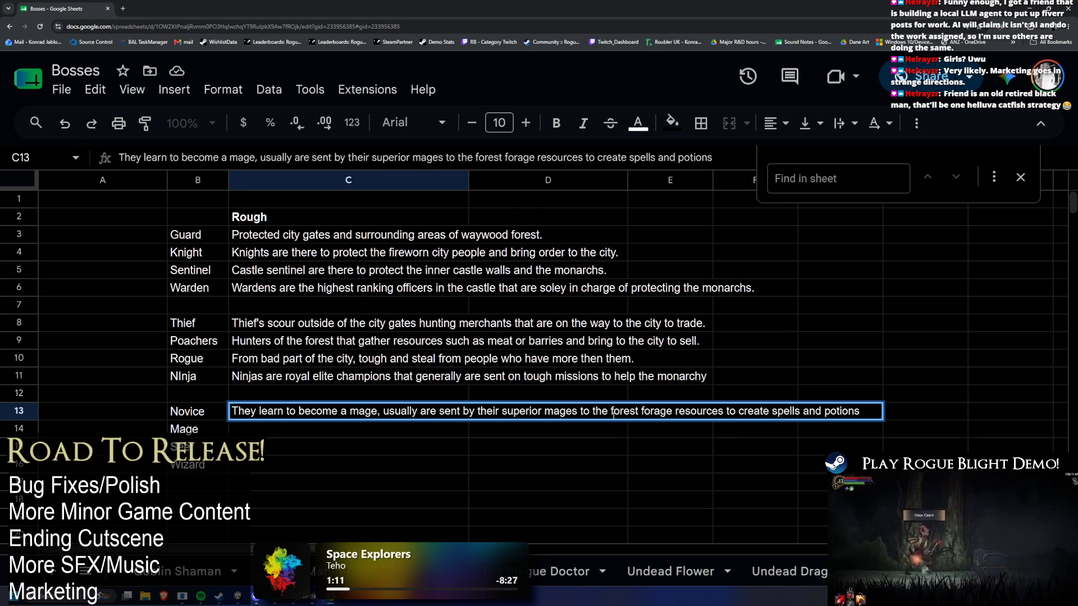
End the Novice description with resources used to create spells and potions, and commit it
{"action": "left_click", "coordinate": [639, 412]}
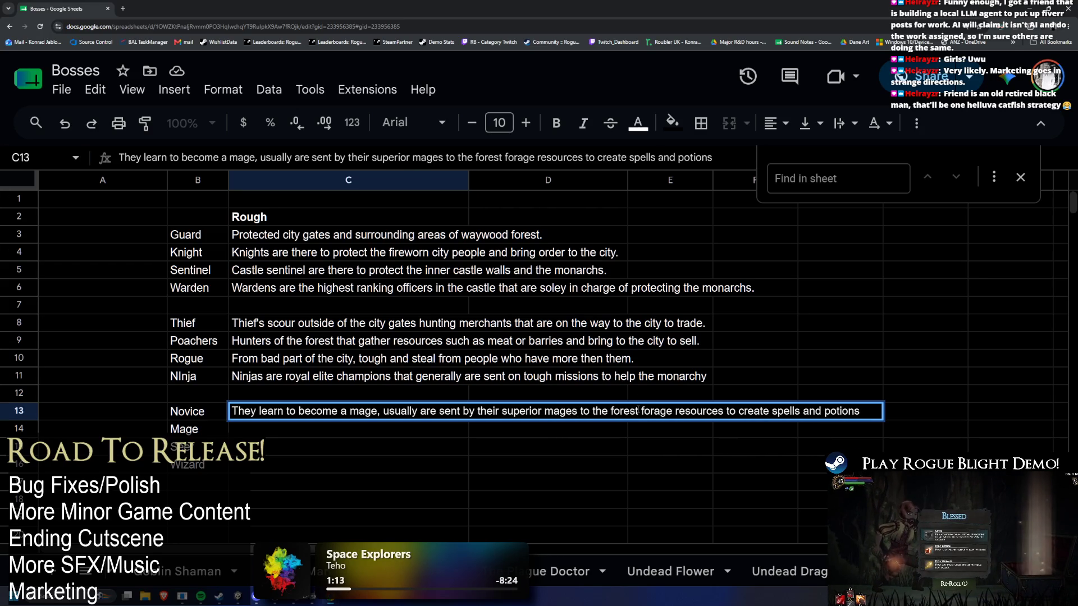
{"action": "type", "text": "to"}
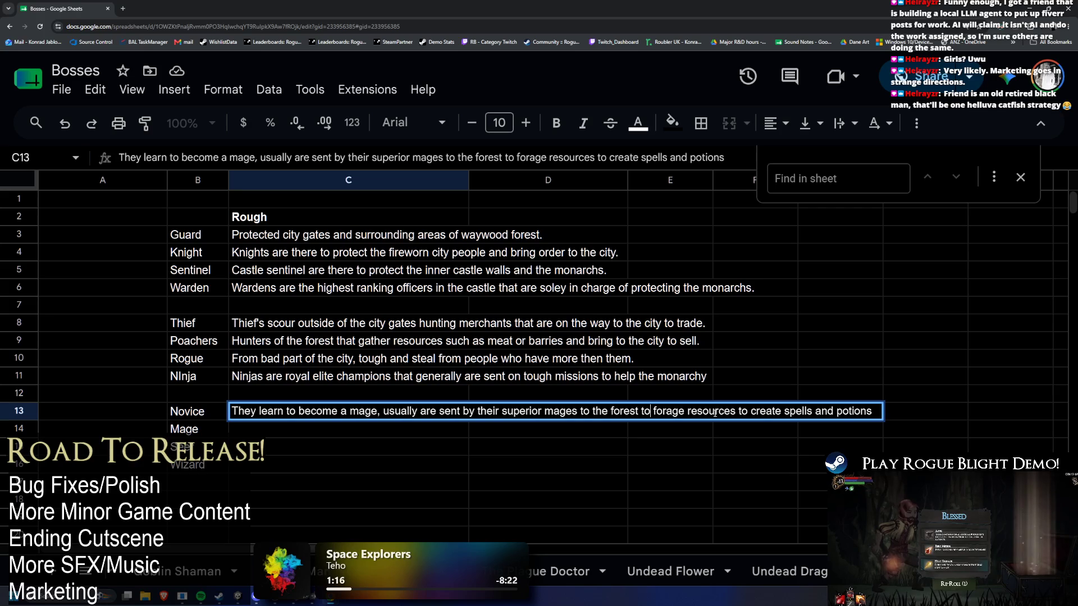
{"action": "double_click", "coordinate": [714, 411]}
{"action": "key", "text": "BackSpace"}
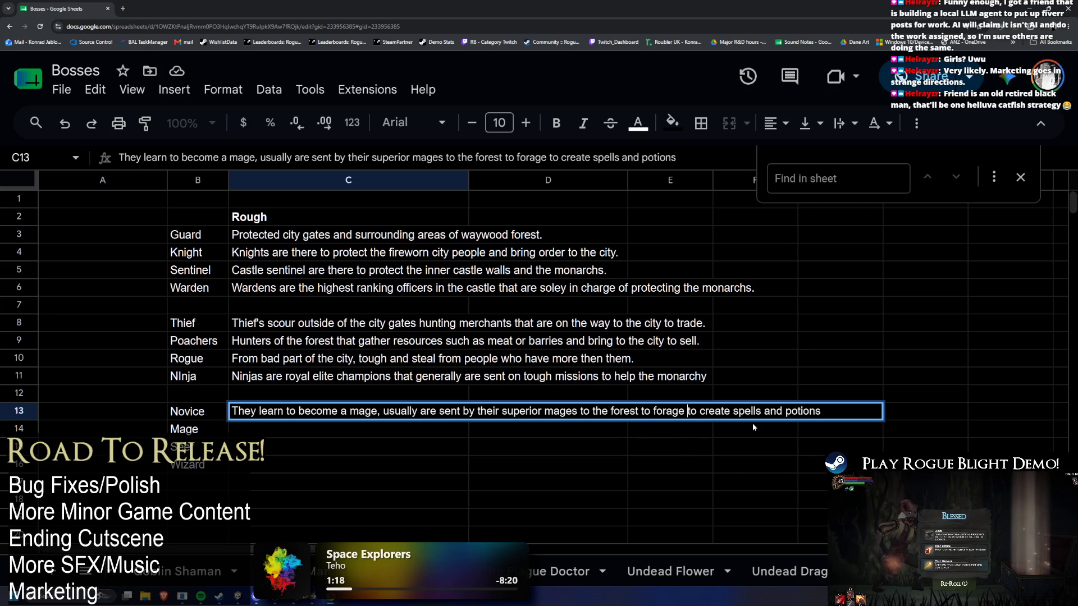
{"action": "type", "text": "for"}
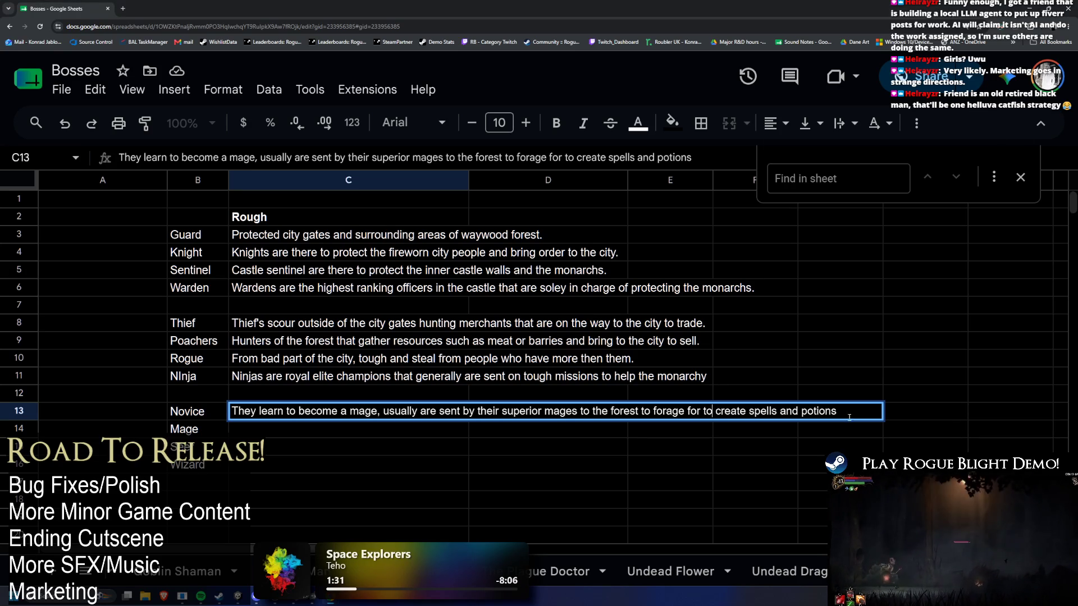
{"action": "key", "text": "BackSpace"}
{"action": "key", "text": "BackSpace"}
{"action": "type", "text": "resources that"}
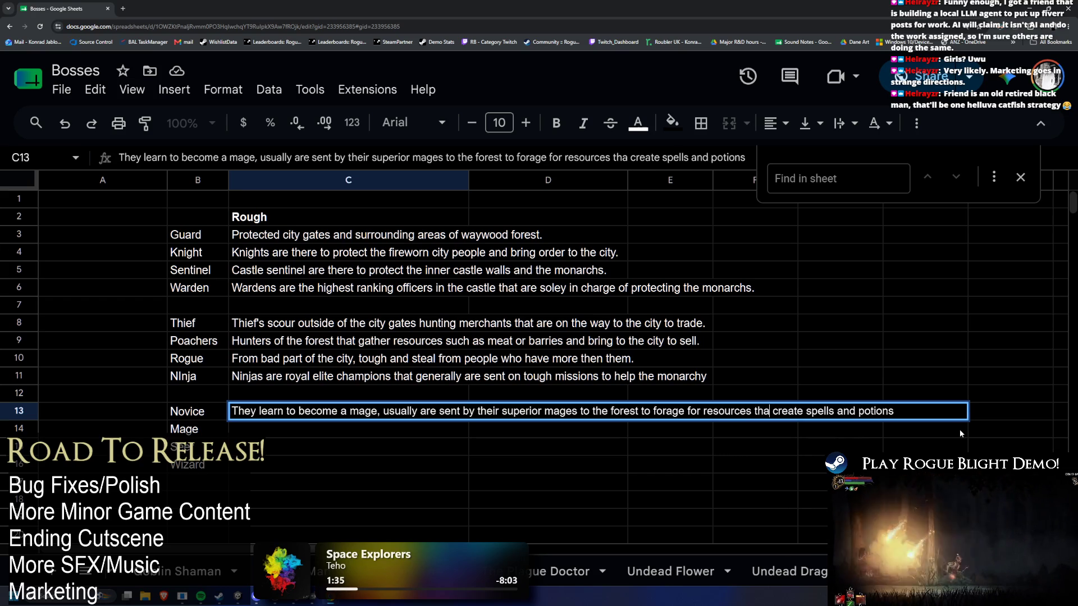
{"action": "type", "text": " will be used to create spells and potions"}
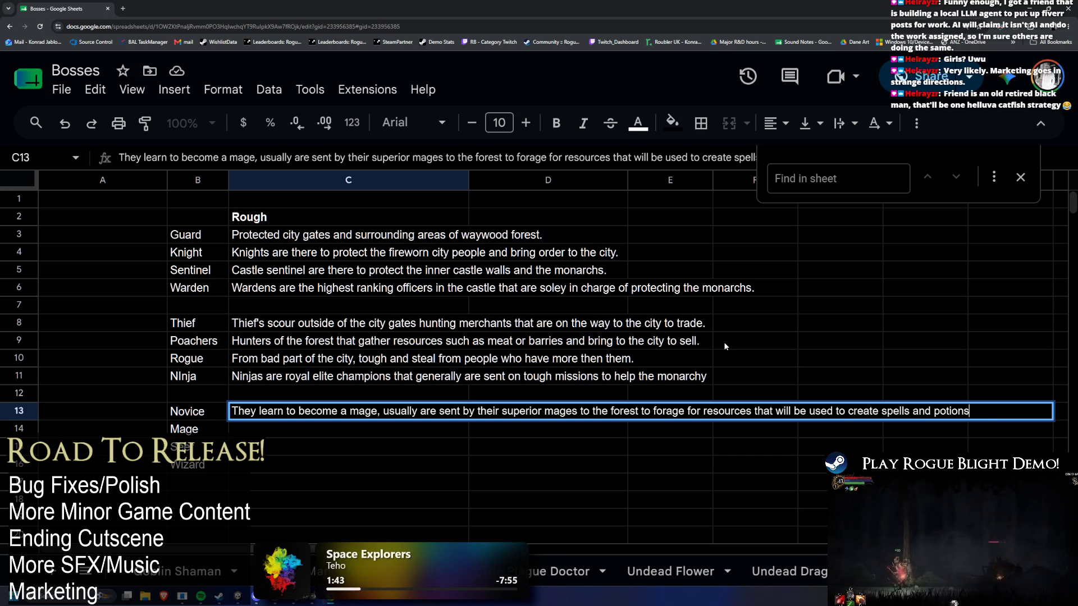
{"action": "type", "text": "."}
{"action": "key", "text": "Return"}
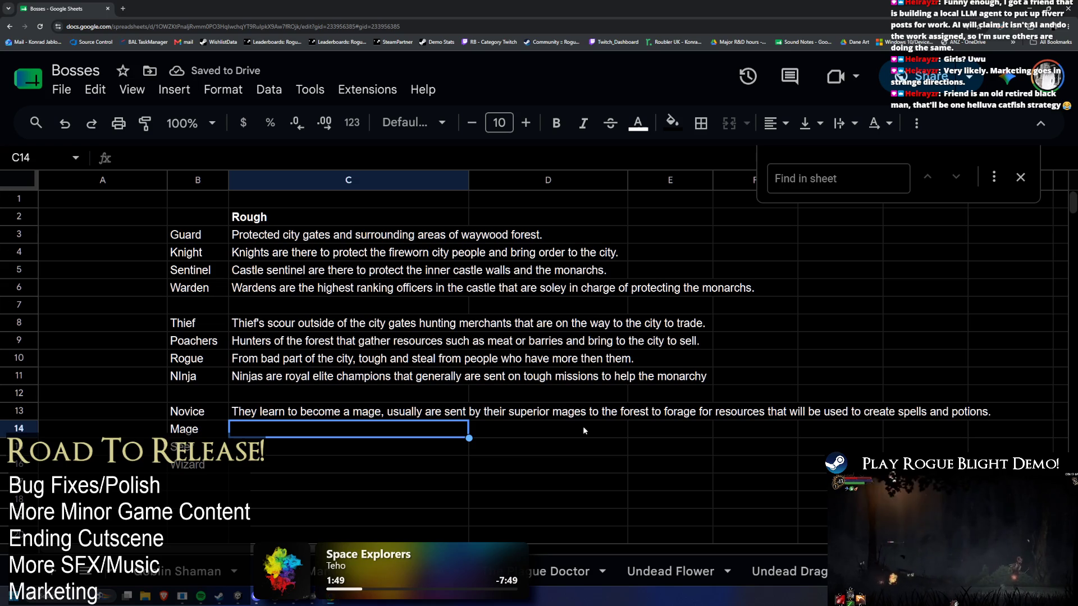
{"action": "type", "text": "Used to "}
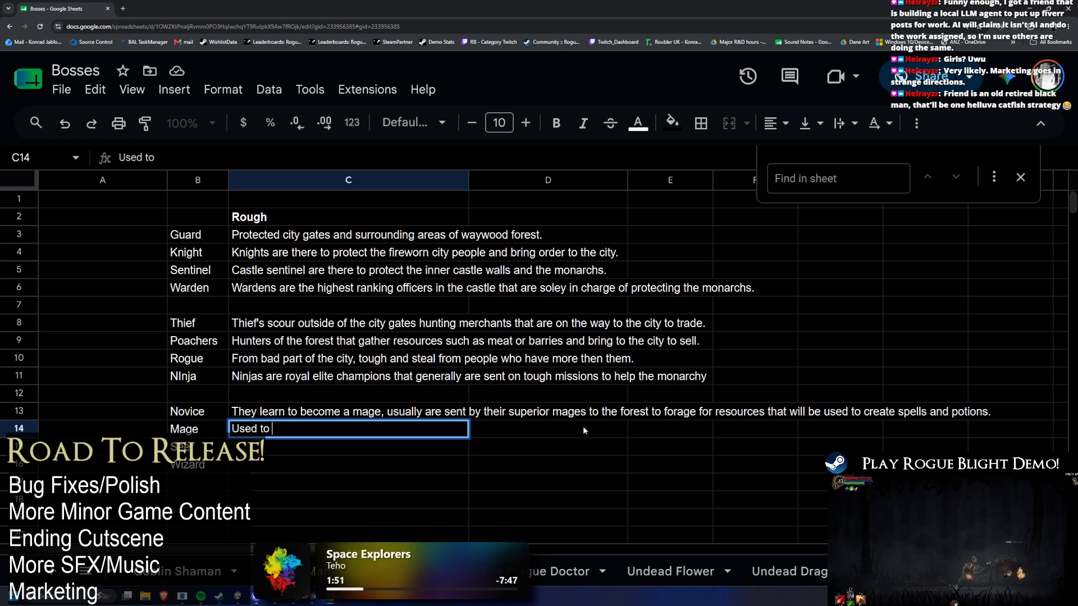
{"action": "type", "text": "protec"}
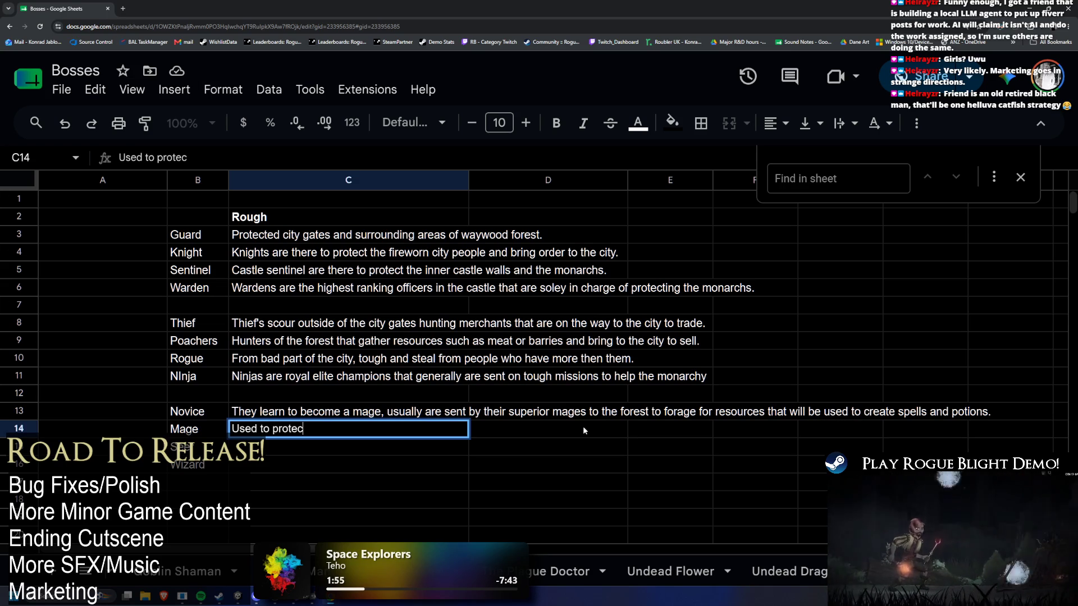
Finish Mage's C14 description with 'In addition they do reserach on magic.' and commit it
{"action": "key", "text": "BackSpace"}
{"action": "key", "text": "BackSpace"}
{"action": "key", "text": "BackSpace"}
{"action": "key", "text": "BackSpace"}
{"action": "key", "text": "BackSpace"}
{"action": "key", "text": "BackSpace"}
{"action": "type", "text": "panion"}
{"action": "key", "text": "BackSpace"}
{"action": "key", "text": "BackSpace"}
{"action": "type", "text": "on to"}
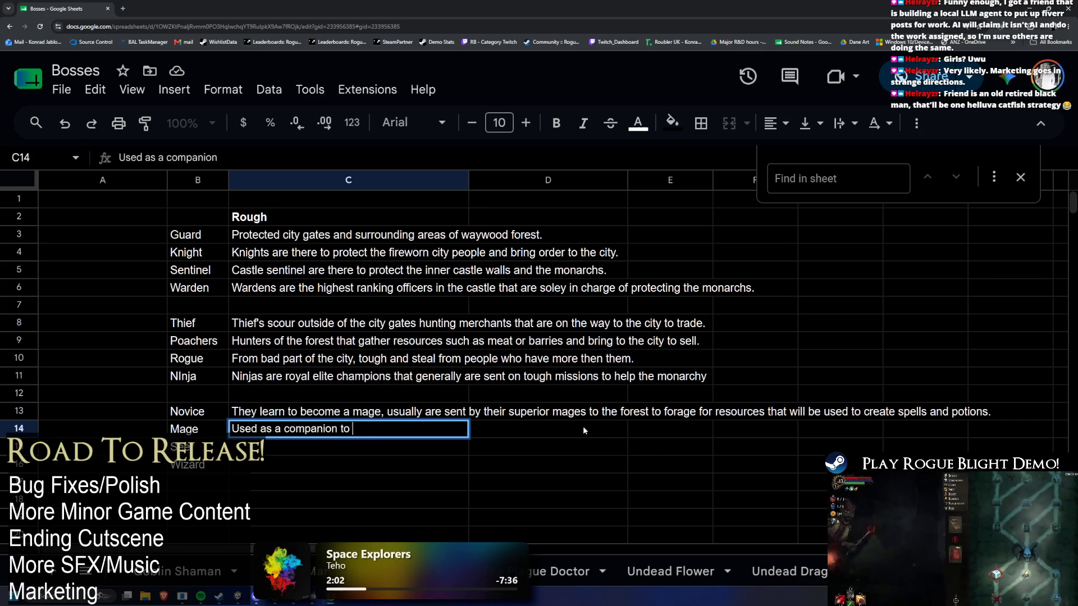
{"action": "type", "text": " the kn"}
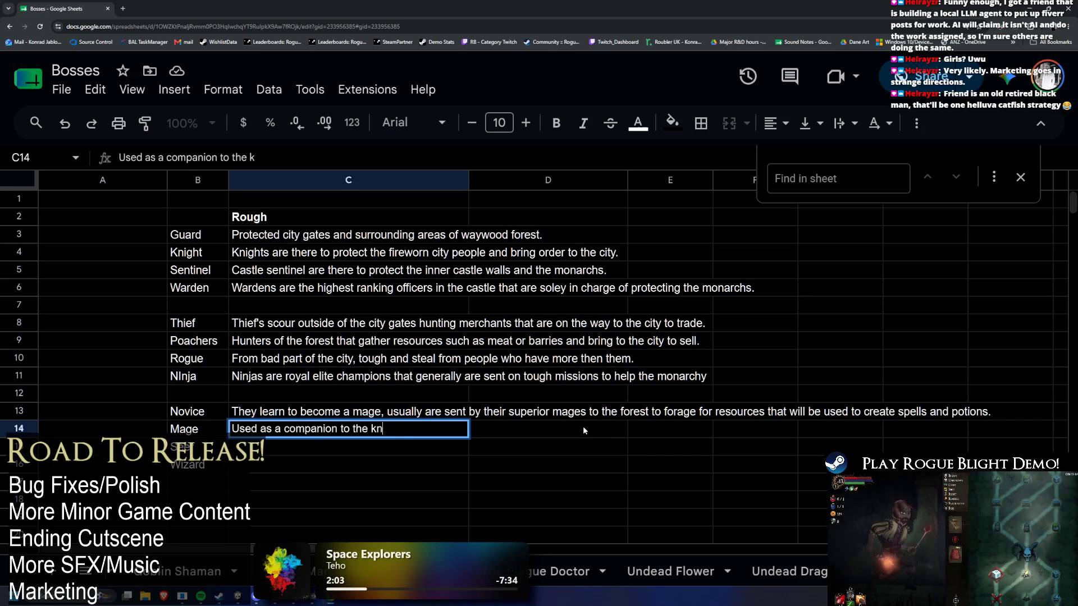
{"action": "type", "text": "ights"}
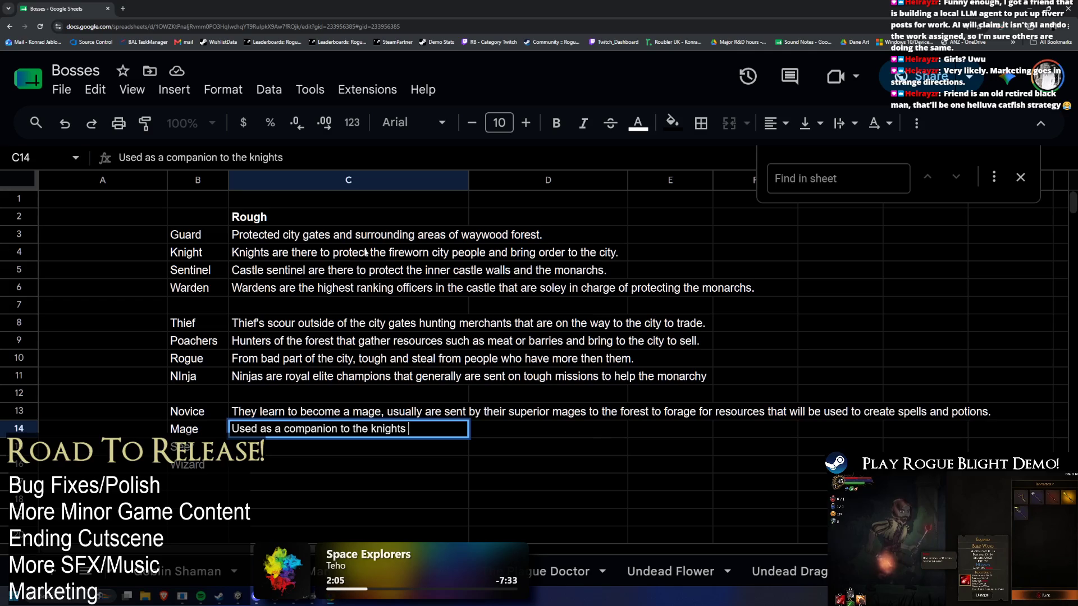
{"action": "left_click", "coordinate": [448, 253]}
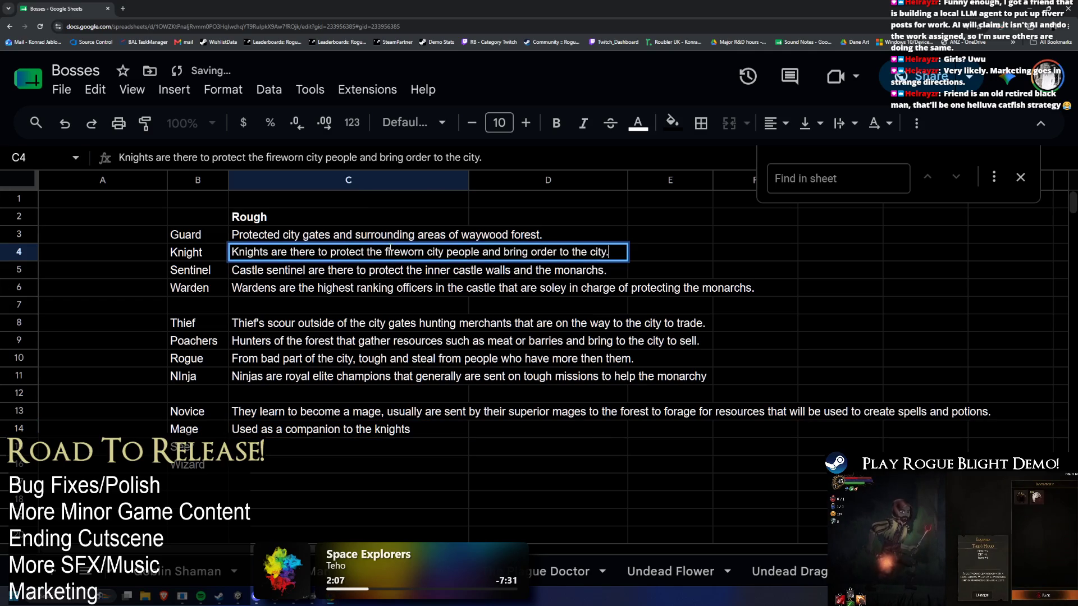
{"action": "double_click", "coordinate": [447, 431]}
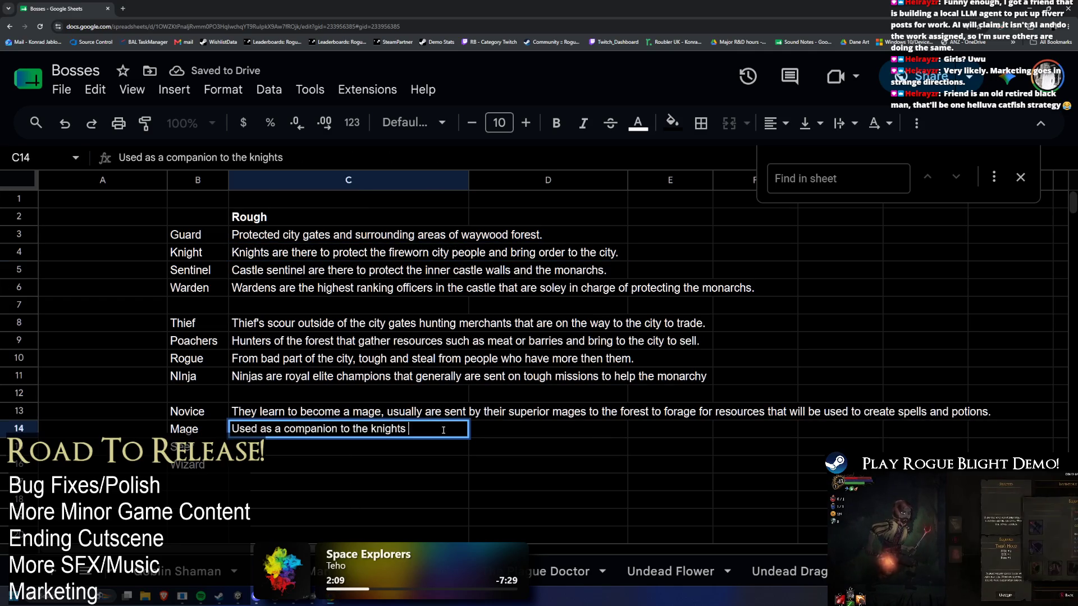
{"action": "type", "text": "to help with"}
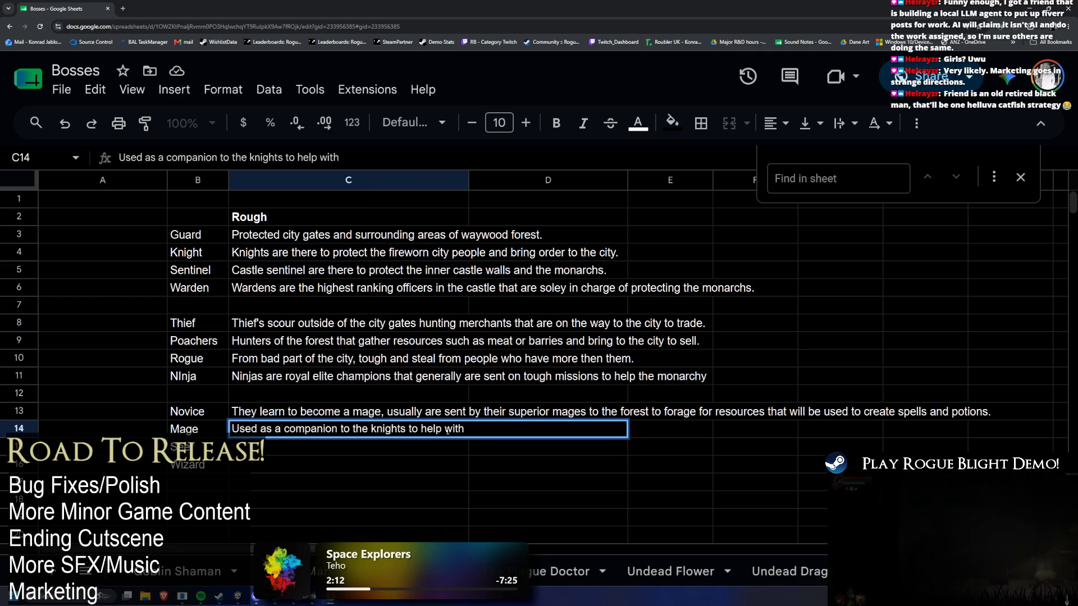
{"action": "type", "text": " the "}
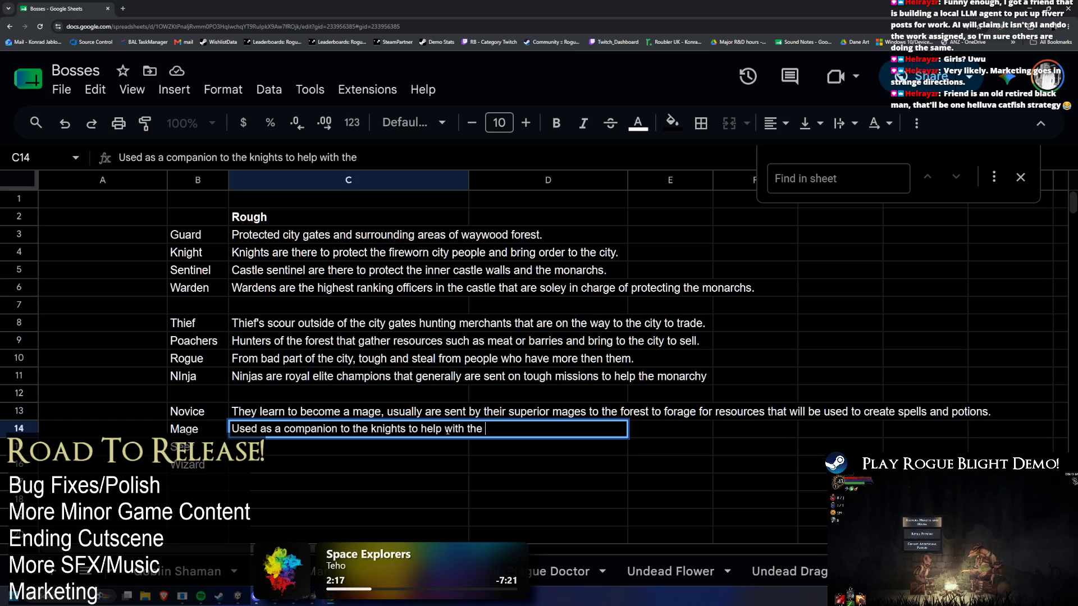
{"action": "type", "text": "order in the city. In addit"}
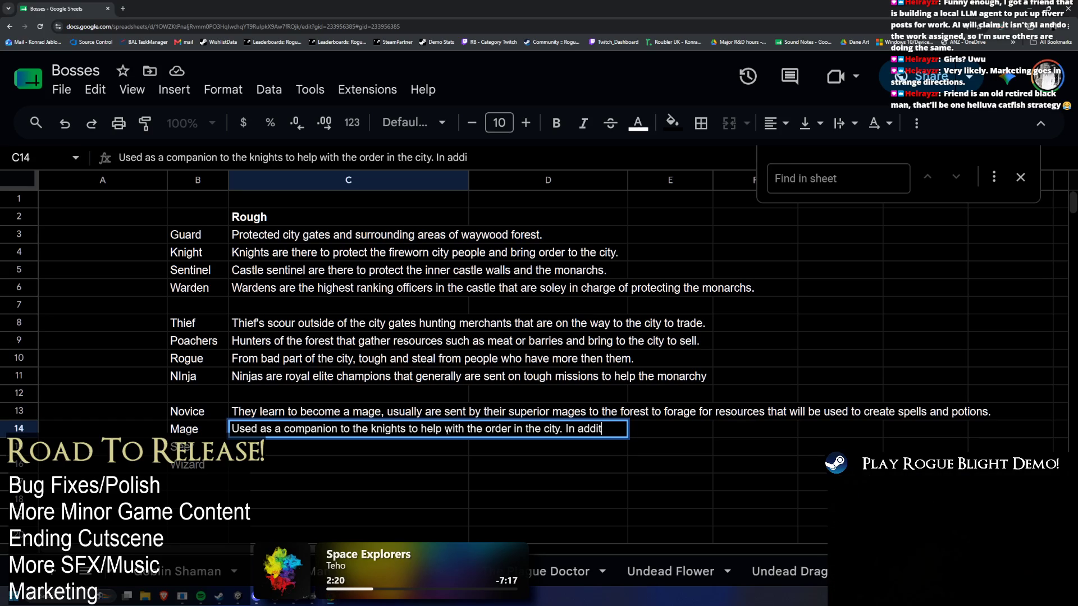
{"action": "type", "text": "ion they do reserach o"}
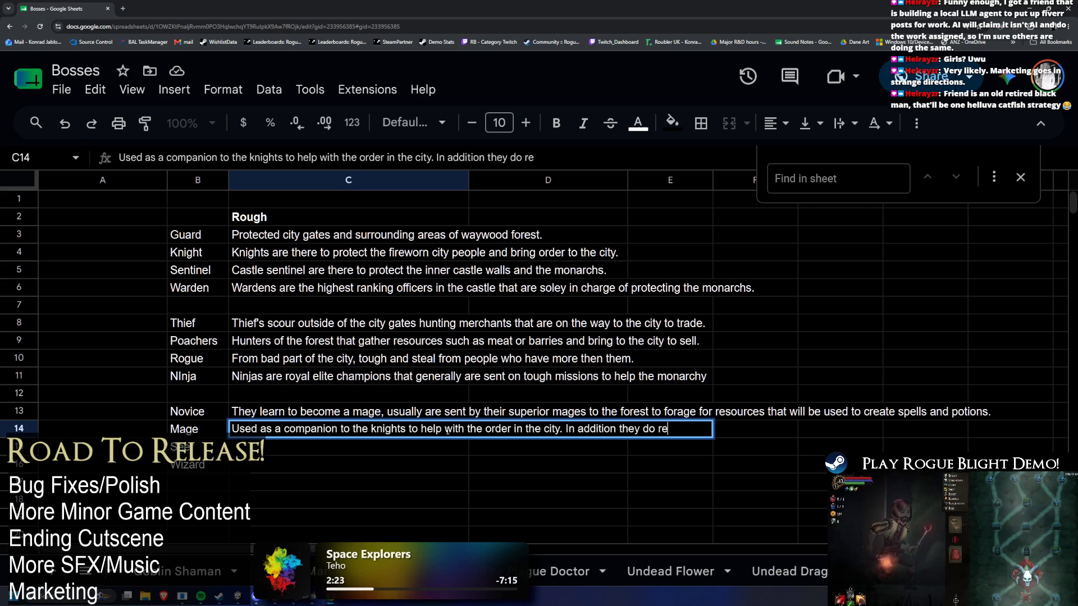
{"action": "type", "text": "n"}
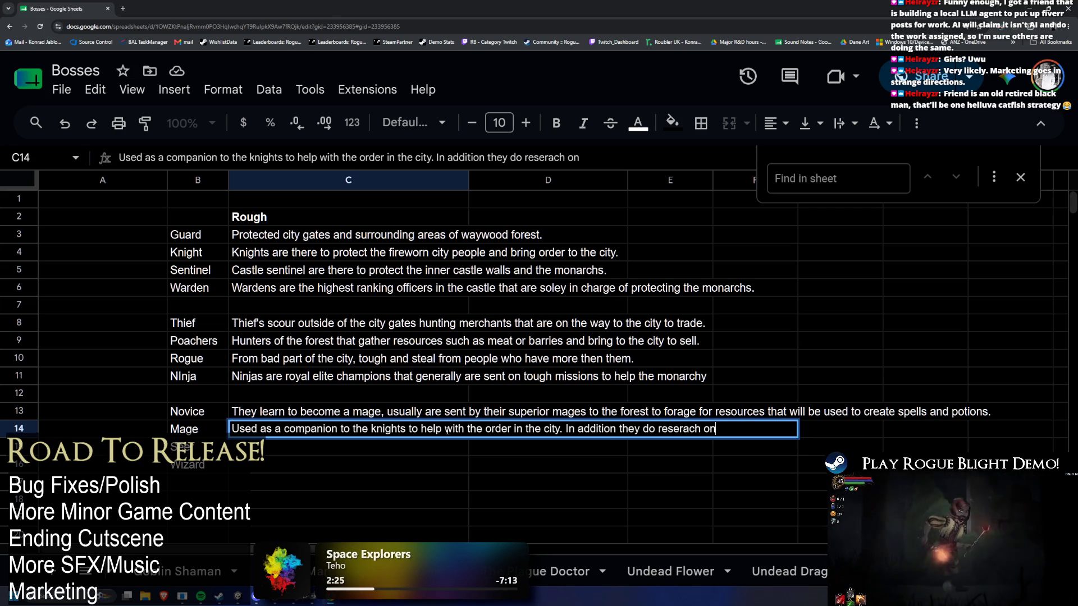
{"action": "type", "text": " magic"}
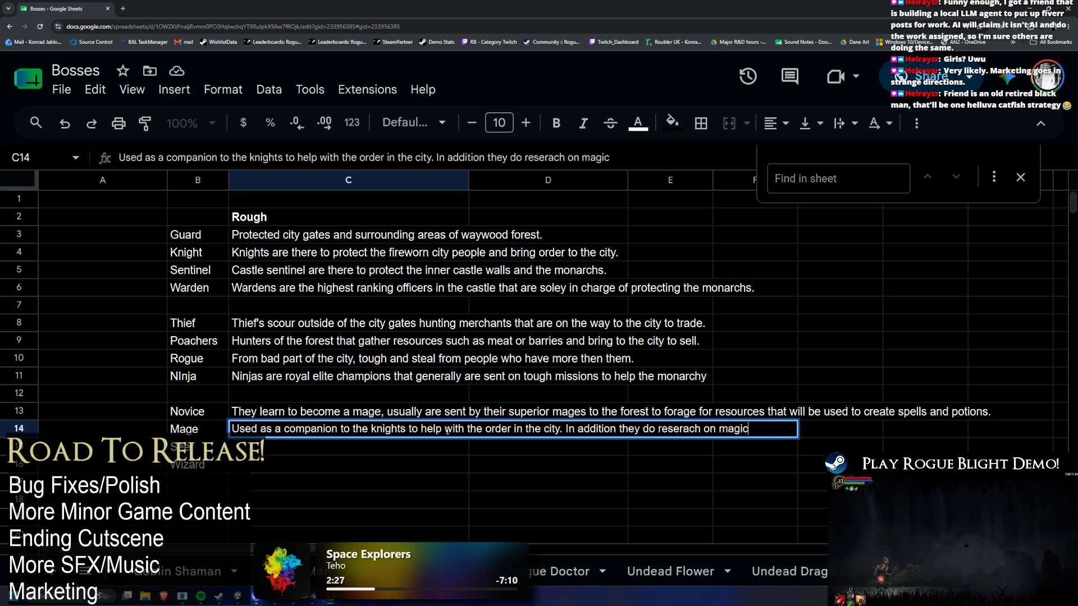
{"action": "type", "text": "."}
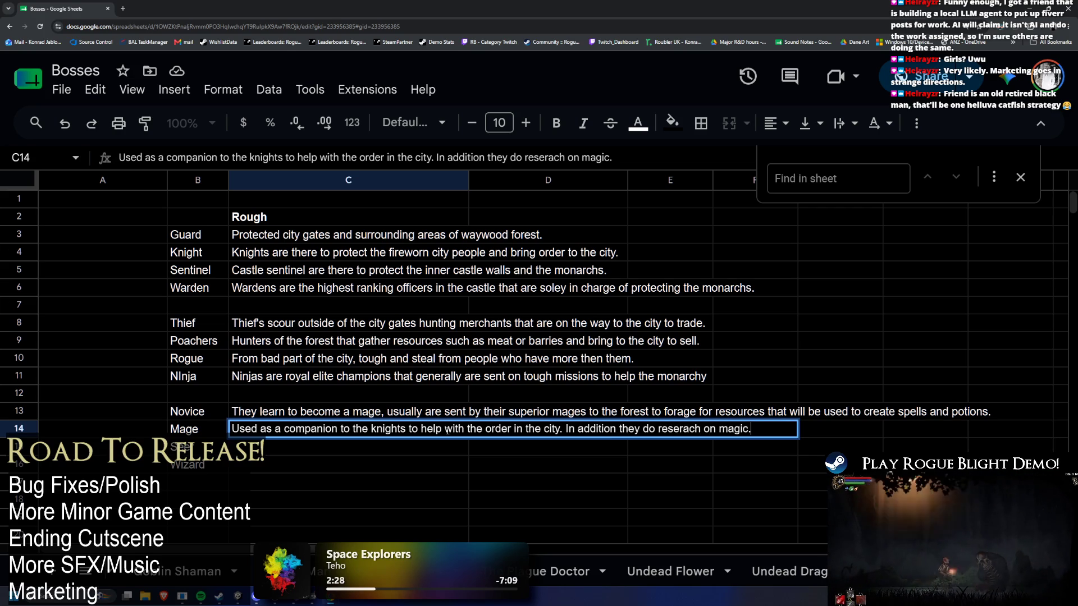
{"action": "key", "text": "Return"}
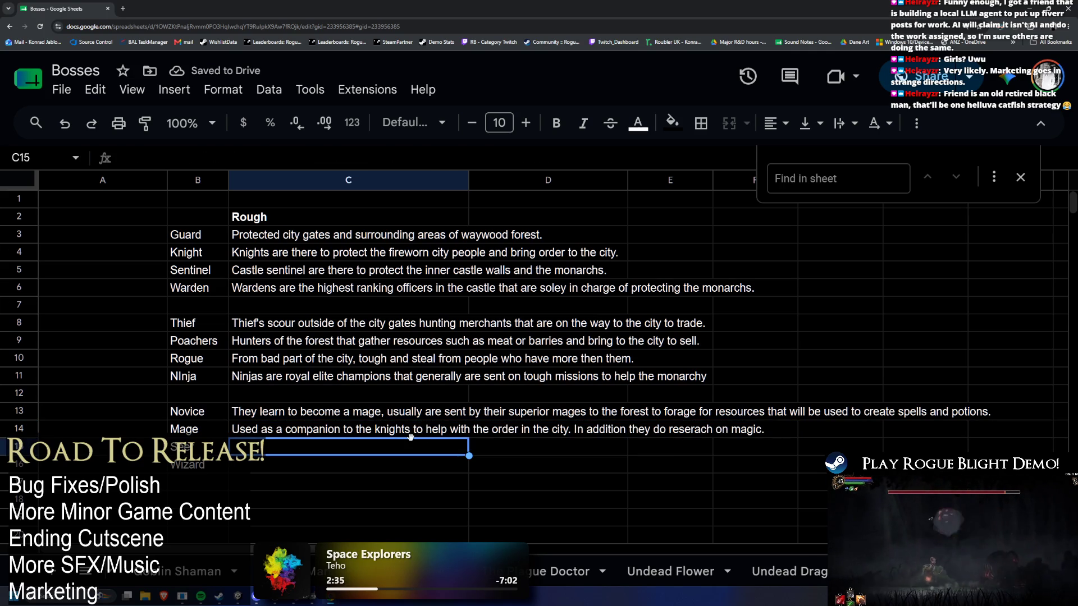
Clear C16, then write Seer's C15 description: used by monarchs to predict the future and help magic research
{"action": "key", "text": "Down"}
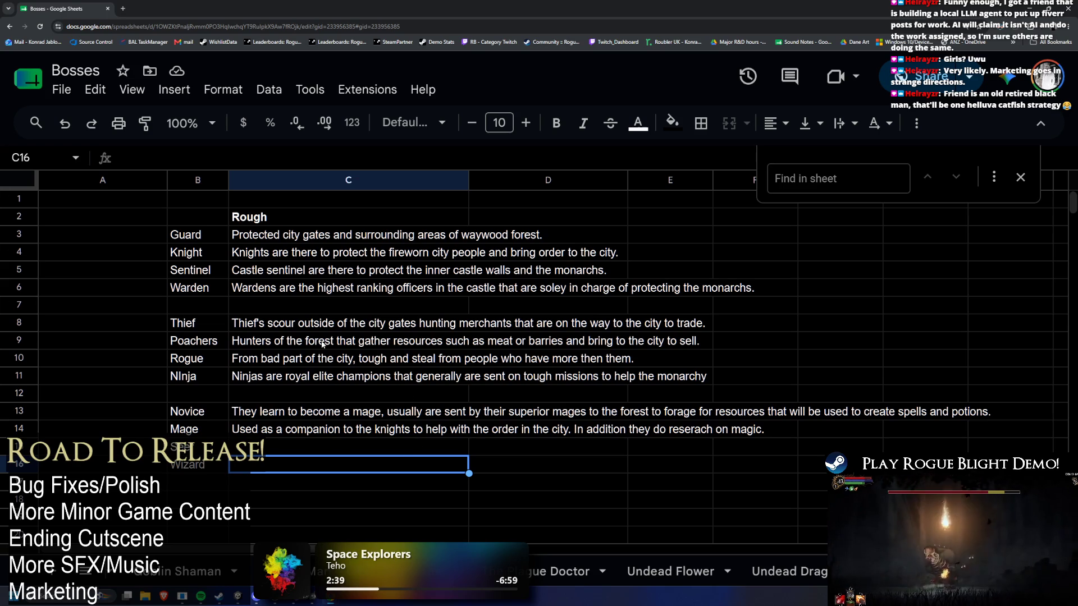
{"action": "type", "text": "High"}
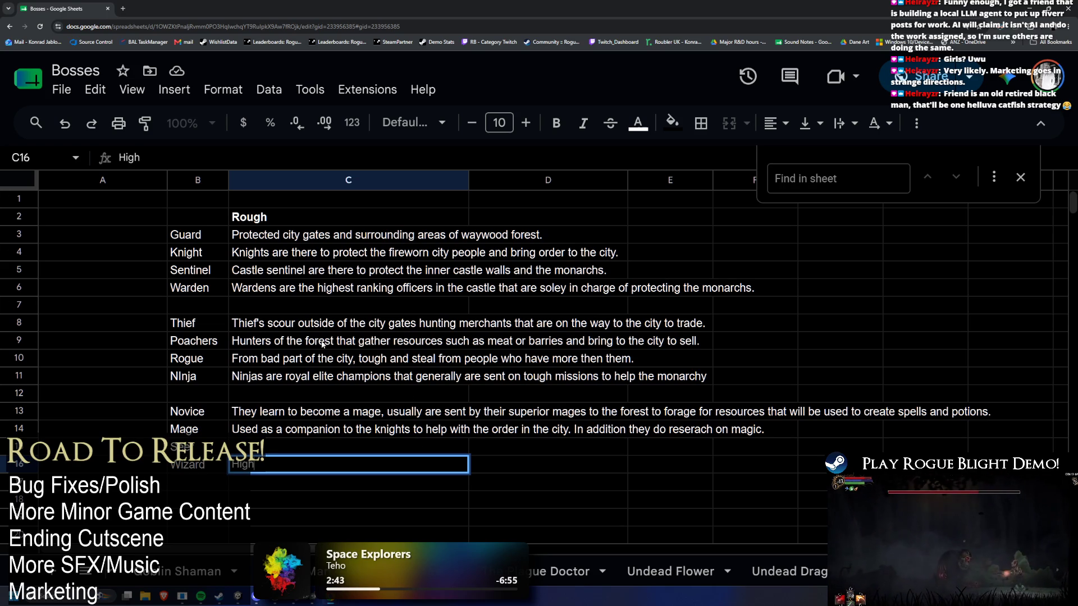
{"action": "key", "text": "Delete"}
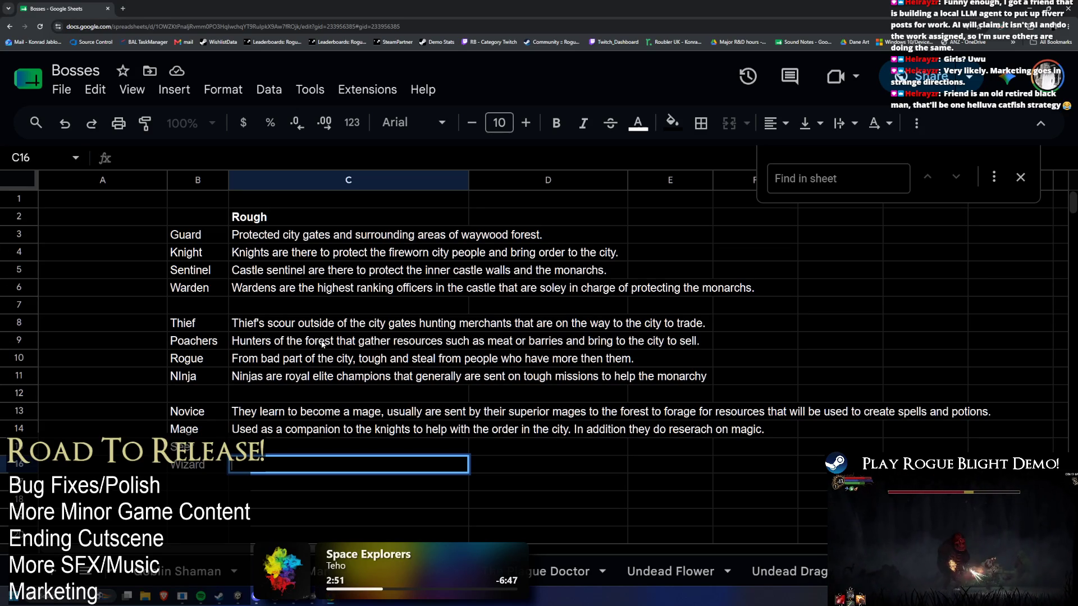
{"action": "key", "text": "Up"}
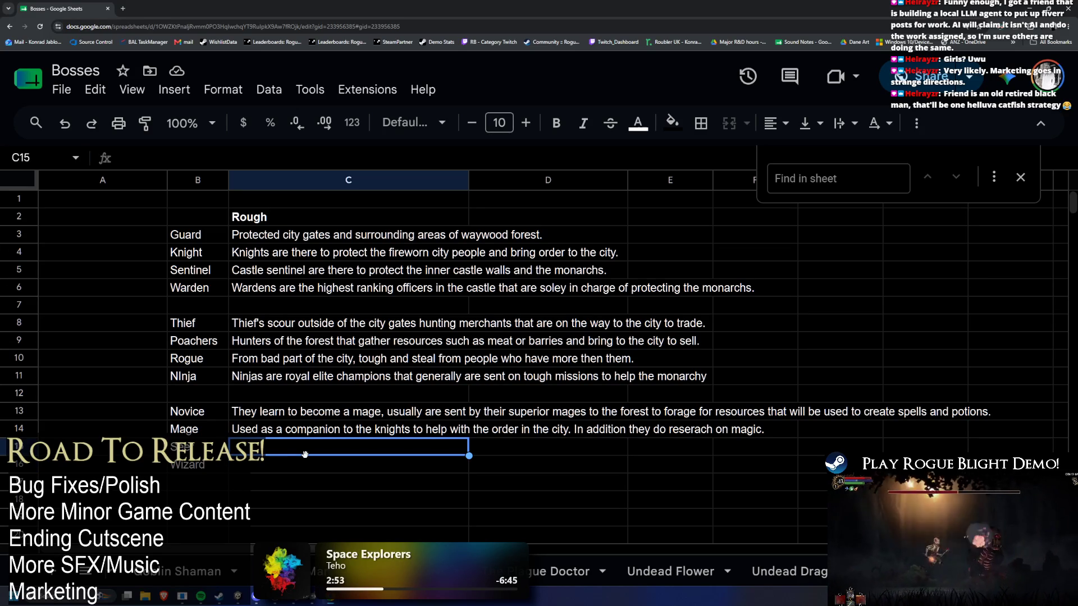
{"action": "type", "text": "ers are used by the monarchs to predict the future and"}
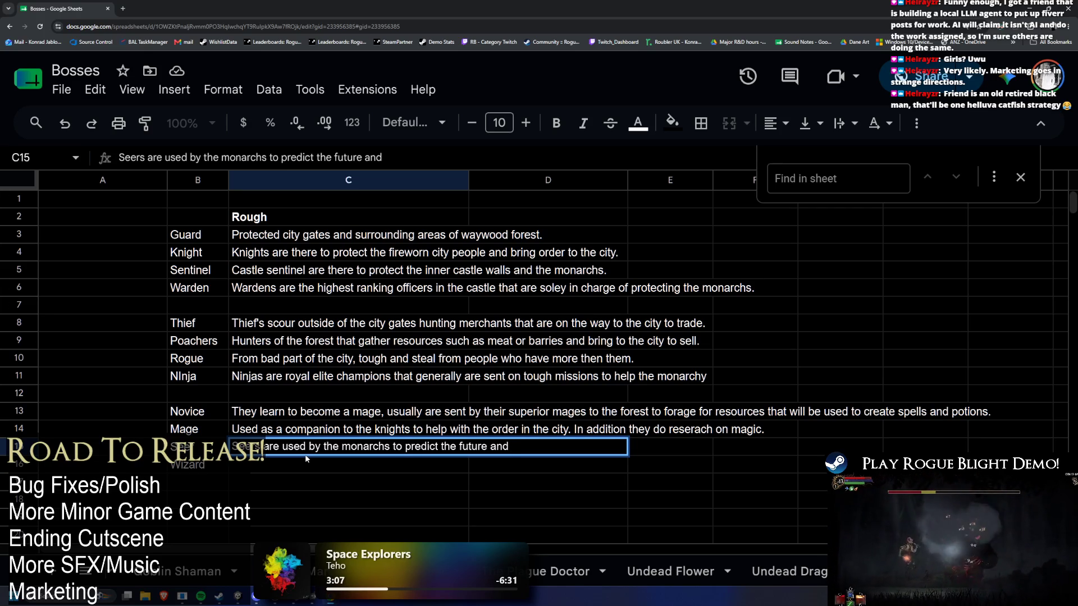
{"action": "type", "text": "help with magic reserach."}
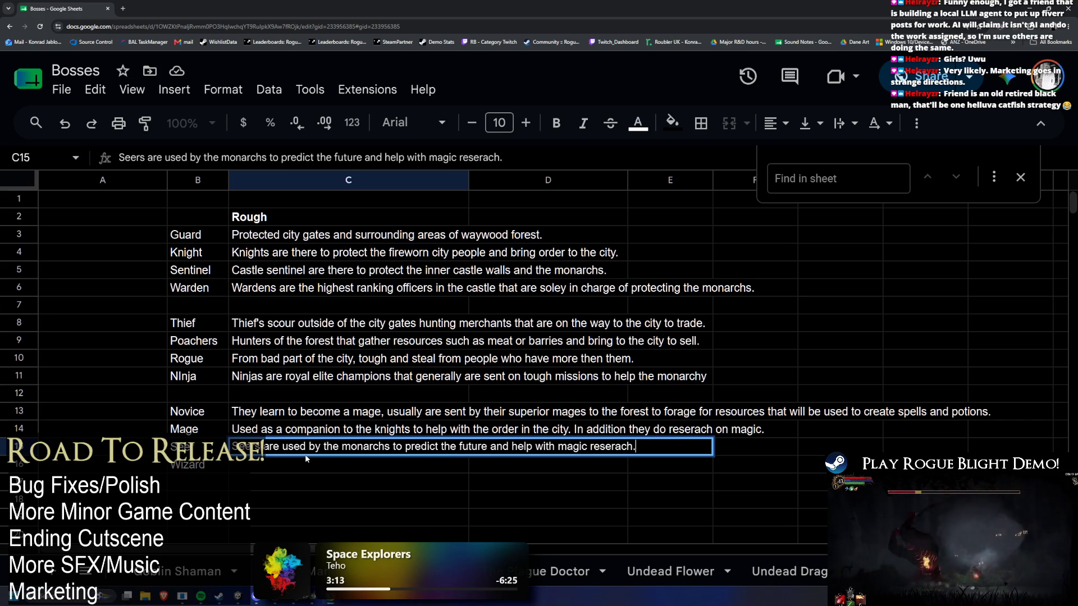
{"action": "key", "text": "Return"}
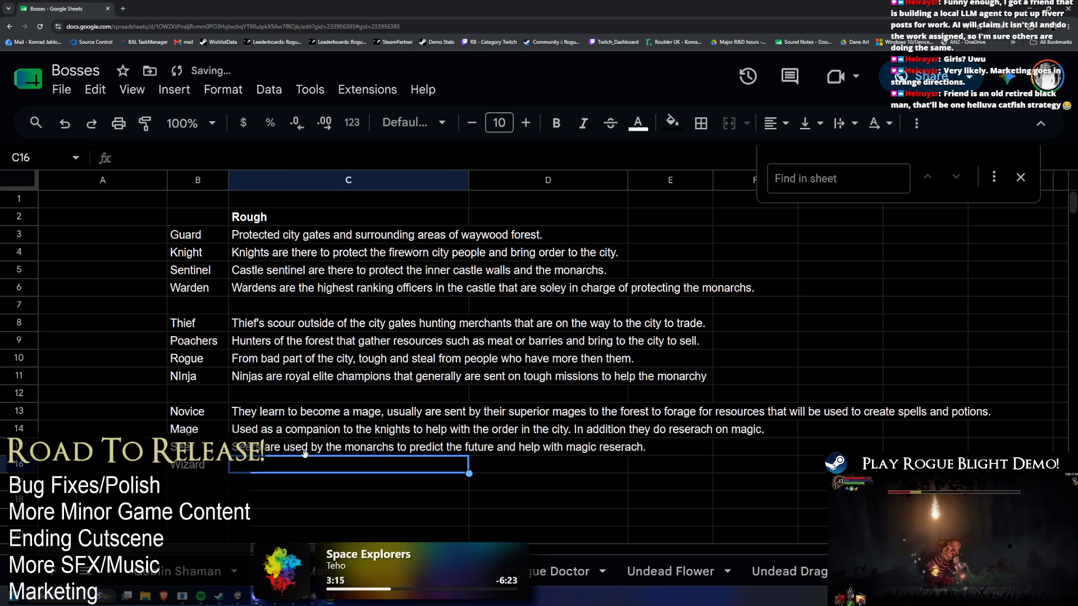
{"action": "type", "text": "Highest ma"}
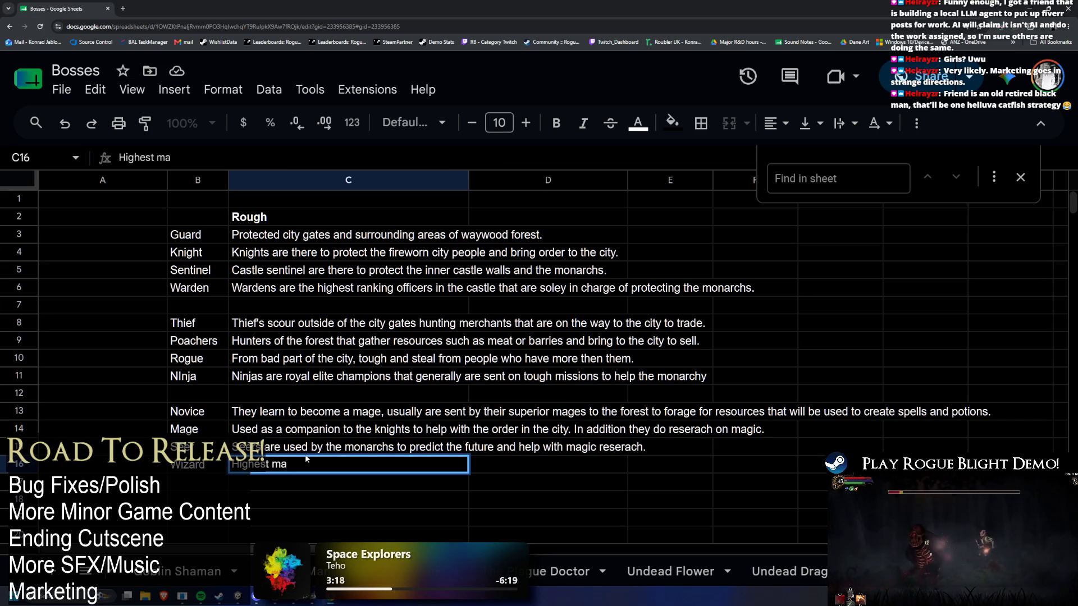
Begin Wizard's C16 description with 'Highest ranking wizards are' and commit the partial text
{"action": "key", "text": "BackSpace"}
{"action": "key", "text": "BackSpace"}
{"action": "type", "text": "ranking"}
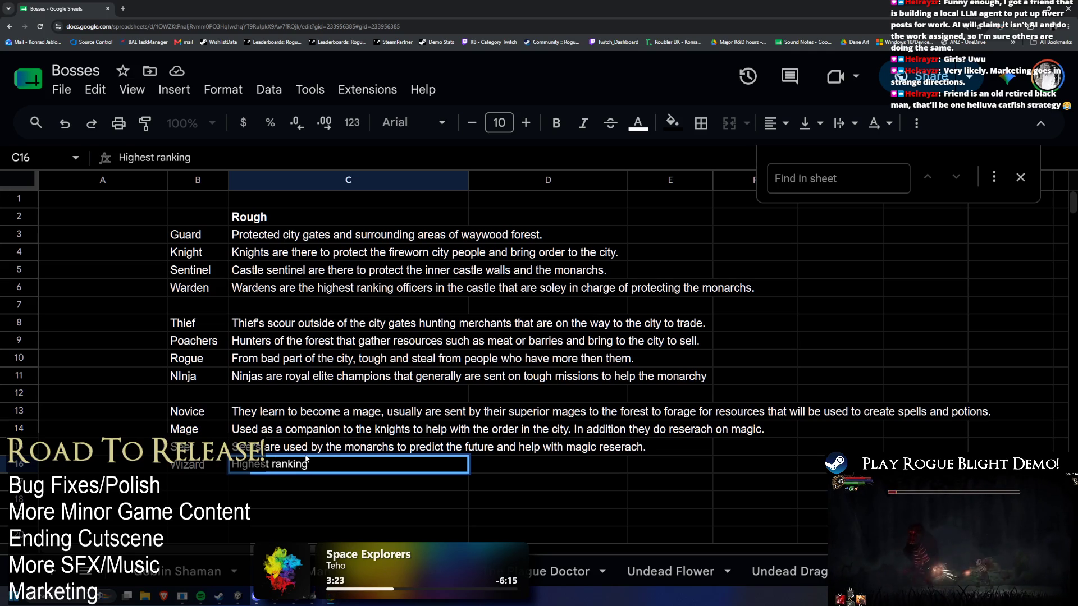
{"action": "type", "text": " wizards are"}
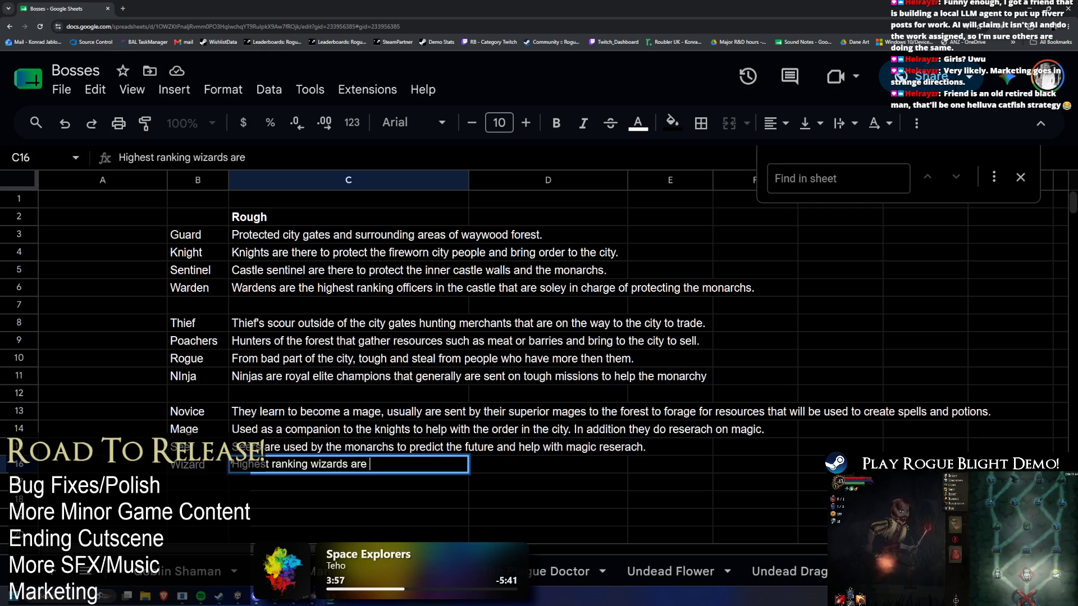
{"action": "left_click", "coordinate": [198, 465]}
{"action": "left_click", "coordinate": [278, 465]}
{"action": "left_click_drag", "start_coordinate": [198, 464], "coordinate": [278, 464]}
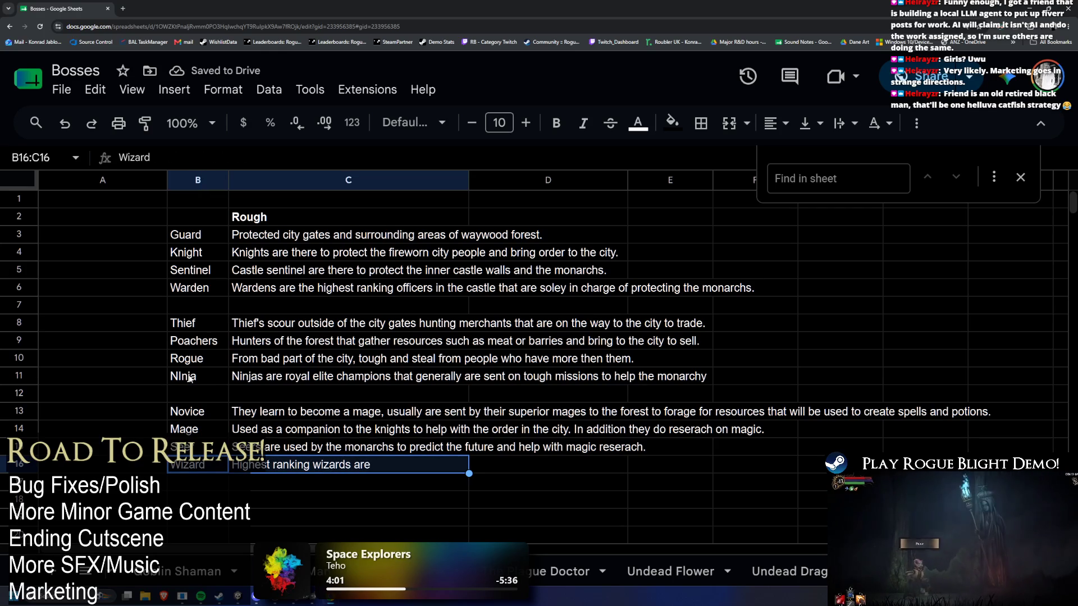
Review the Ninja and Warden entries for reference, then return to C16 leaving its text unchanged
{"action": "left_click_drag", "start_coordinate": [181, 377], "coordinate": [279, 376]}
{"action": "left_click_drag", "start_coordinate": [193, 288], "coordinate": [290, 292]}
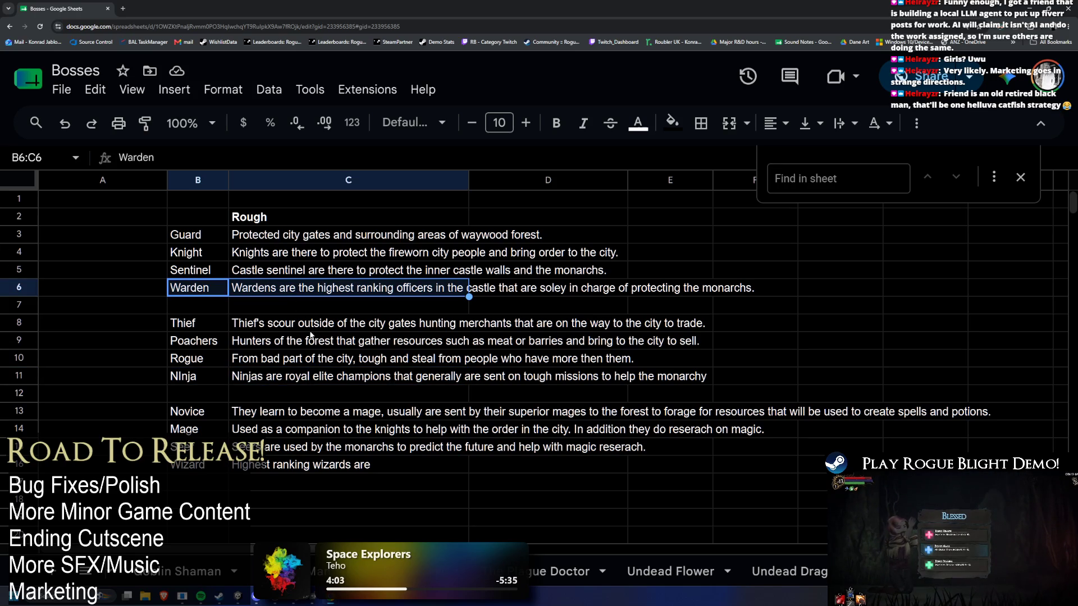
{"action": "left_click", "coordinate": [418, 377]}
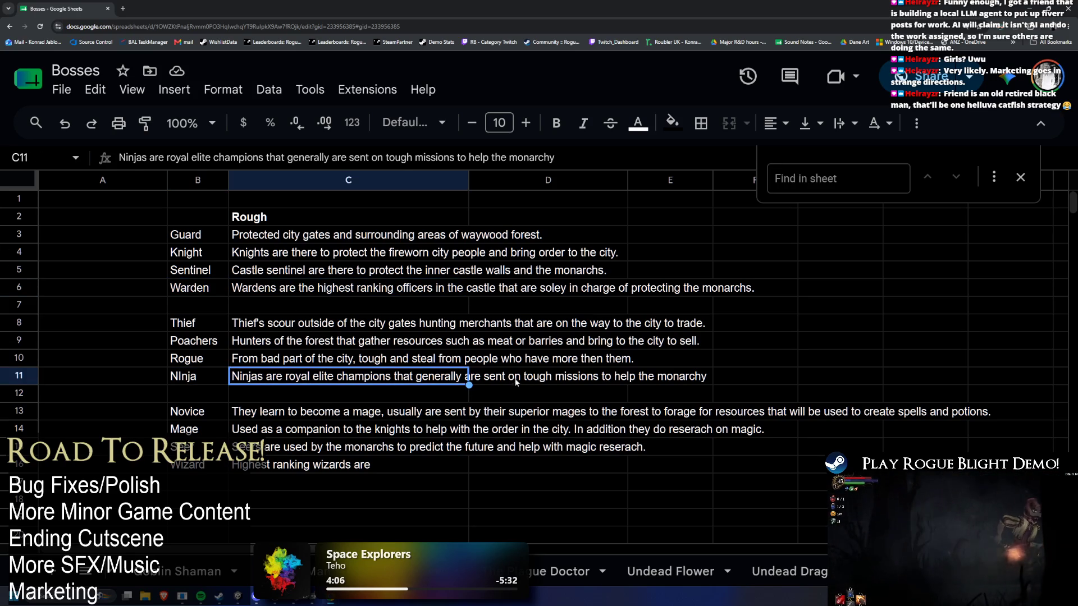
{"action": "left_click", "coordinate": [291, 289]}
{"action": "left_click", "coordinate": [391, 466]}
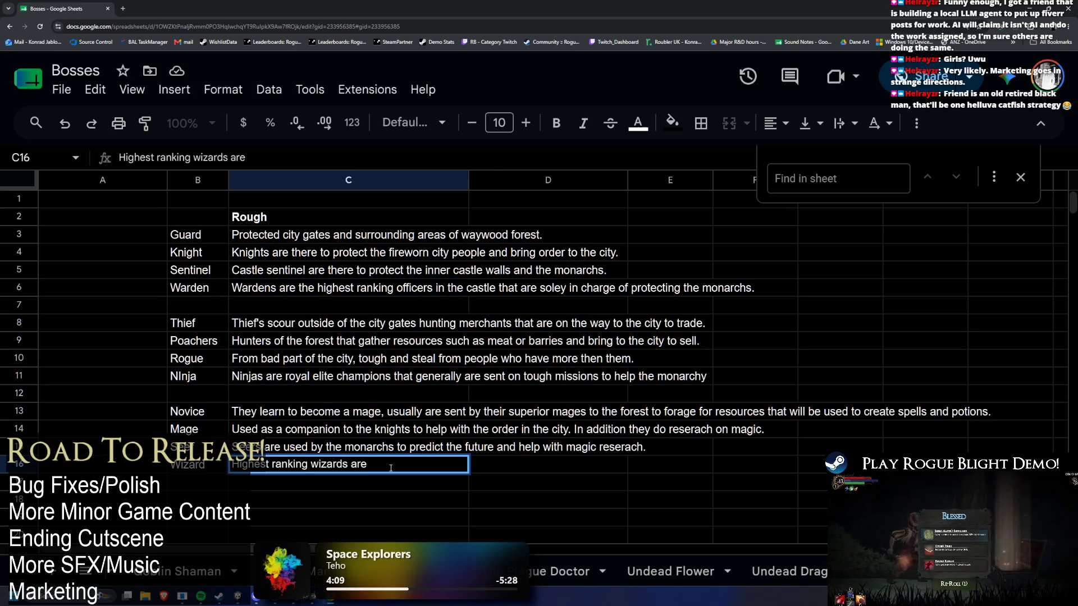
{"action": "key", "text": "ctrl+a"}
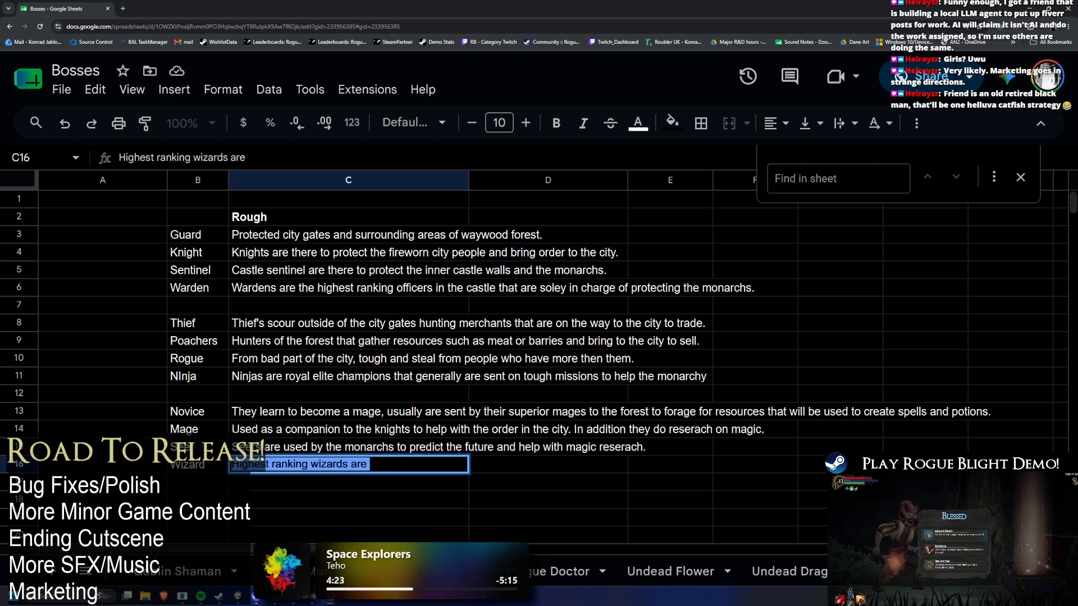
{"action": "key", "text": "End"}
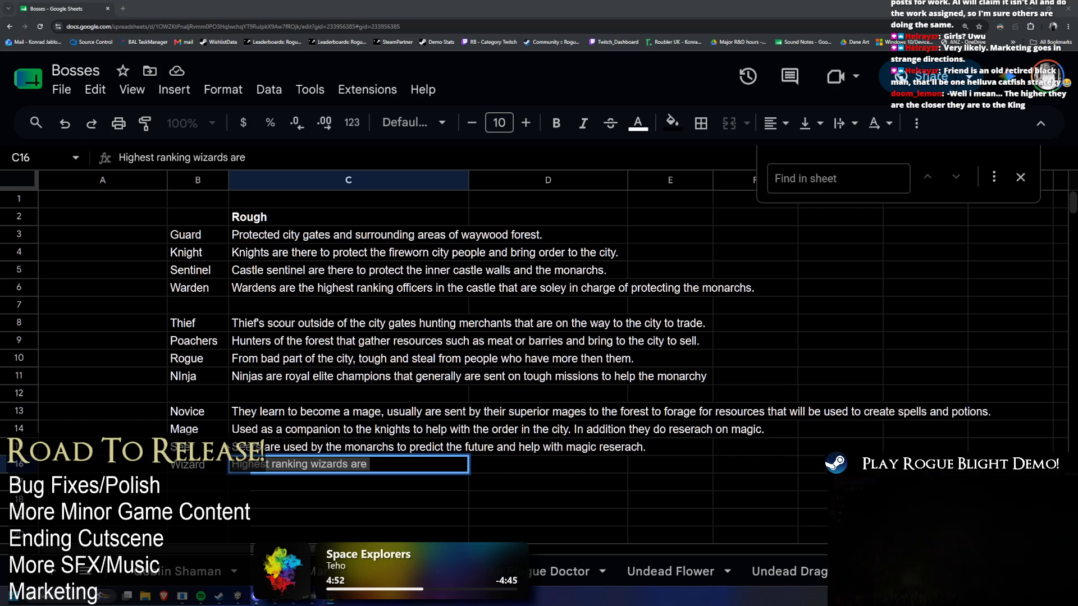
Trim the Seer lore in C15 back to 'Seers' and rewrite it as 'Seers do reserach on the magic, handle magicial'
{"action": "left_click", "coordinate": [271, 448]}
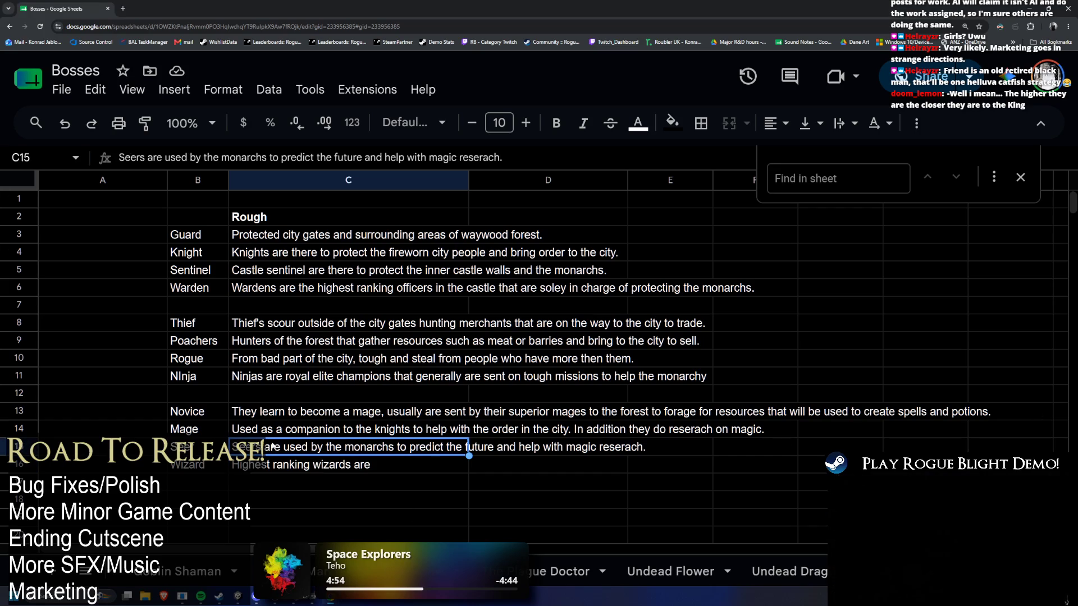
{"action": "double_click", "coordinate": [346, 447]}
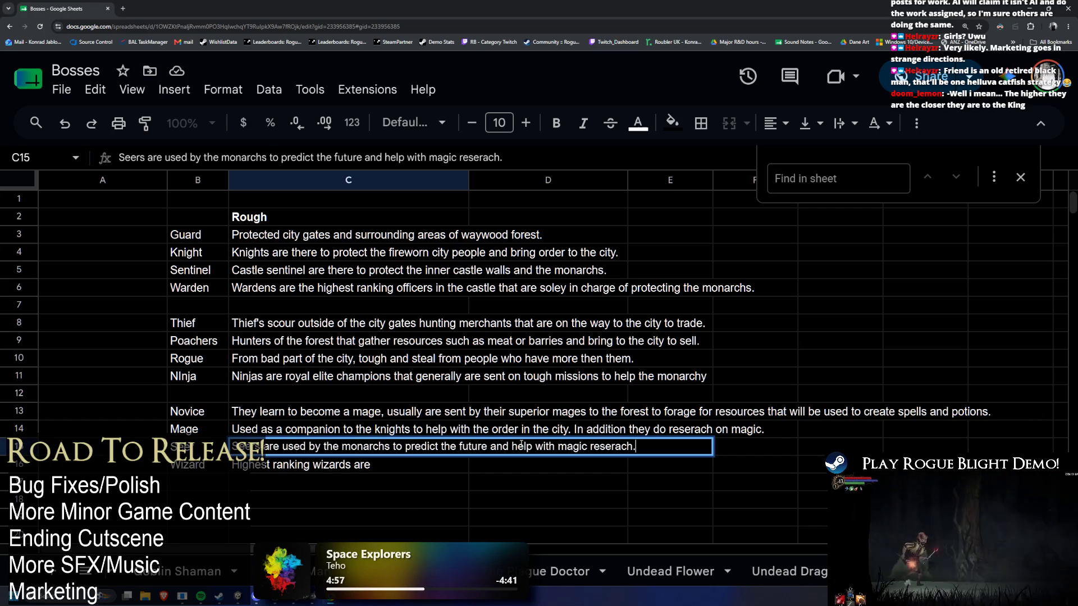
{"action": "key", "text": "ctrl+Left"}
{"action": "key", "text": "ctrl+Left"}
{"action": "key", "text": "ctrl+Left"}
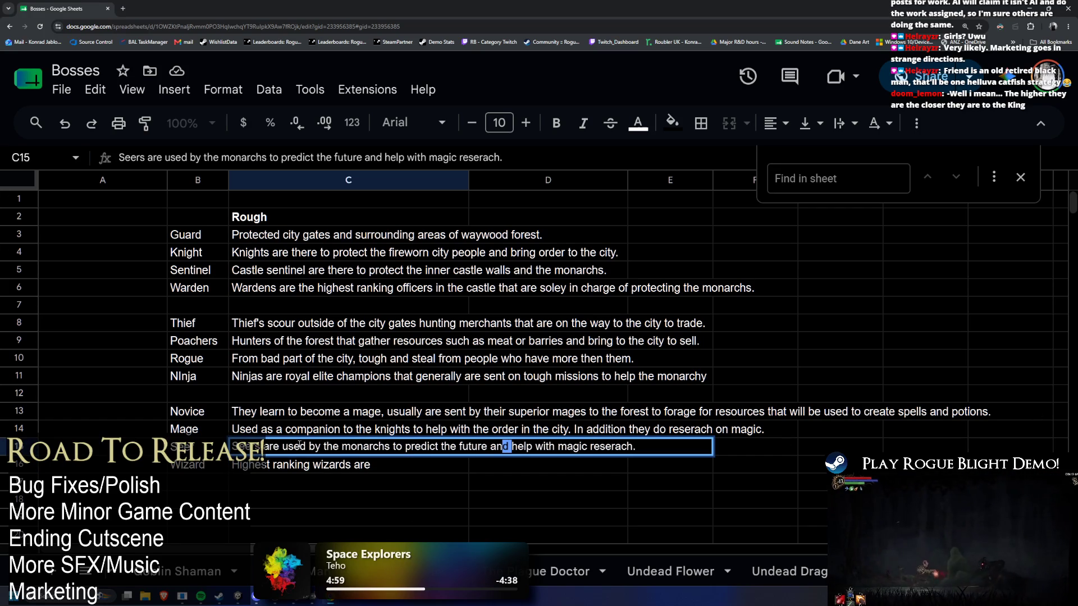
{"action": "left_click_drag", "start_coordinate": [395, 446], "coordinate": [636, 447]}
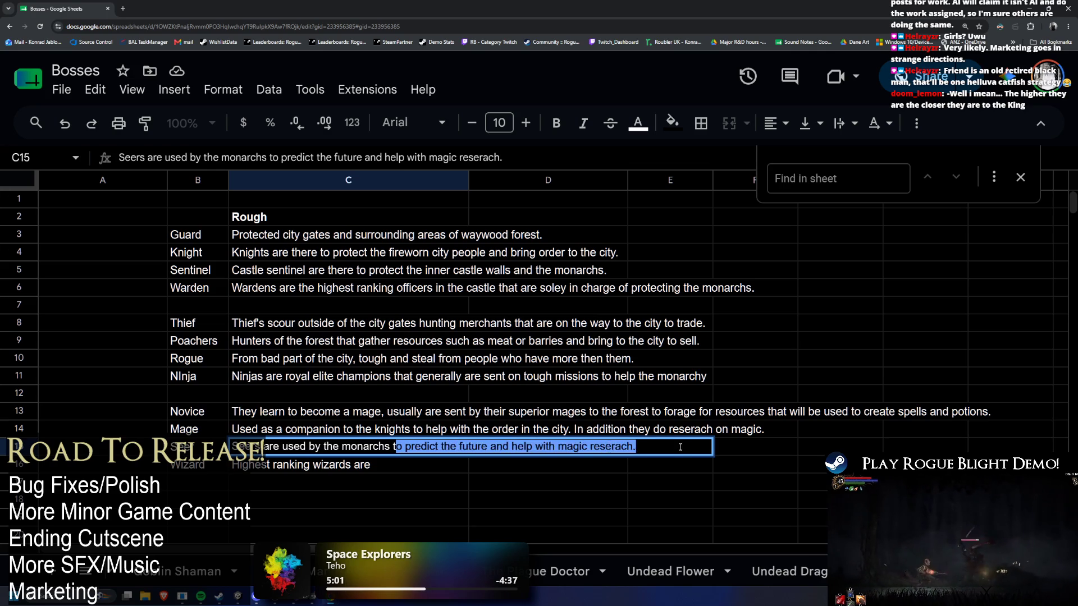
{"action": "key", "text": "BackSpace"}
{"action": "key", "text": "BackSpace"}
{"action": "key", "text": "BackSpace"}
{"action": "key", "text": "BackSpace"}
{"action": "key", "text": "BackSpace"}
{"action": "key", "text": "BackSpace"}
{"action": "key", "text": "BackSpace"}
{"action": "key", "text": "BackSpace"}
{"action": "key", "text": "BackSpace"}
{"action": "key", "text": "BackSpace"}
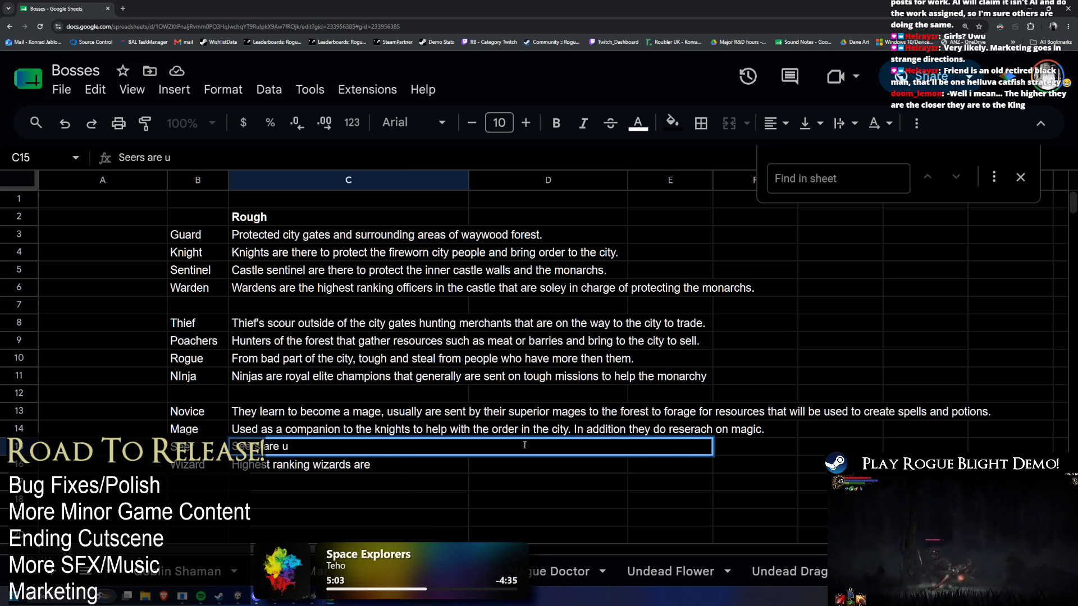
{"action": "key", "text": "BackSpace"}
{"action": "key", "text": "BackSpace"}
{"action": "key", "text": "BackSpace"}
{"action": "type", "text": "do"}
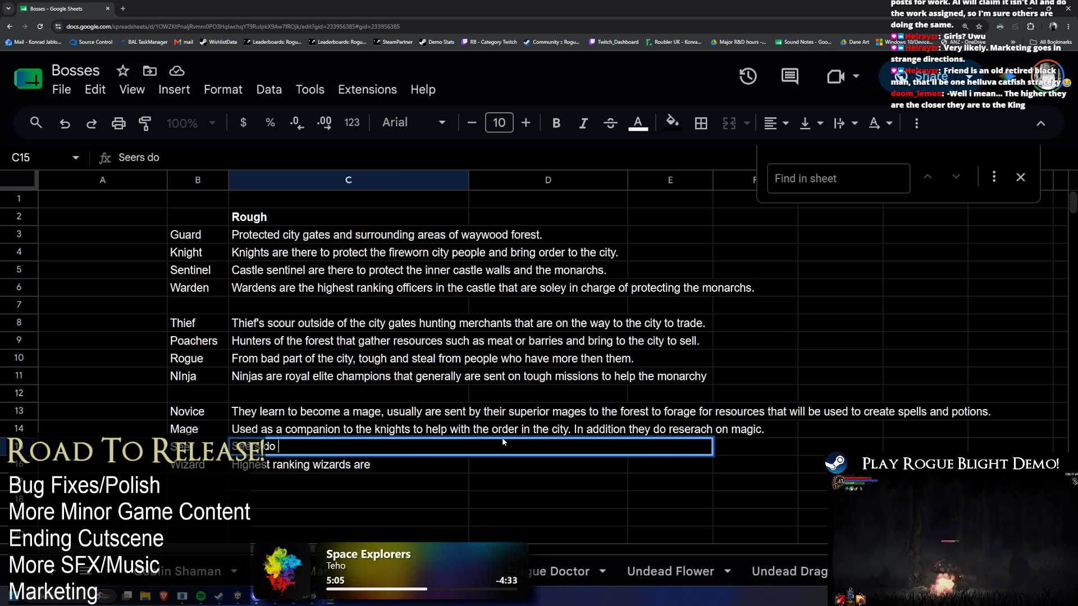
{"action": "type", "text": " reserach on t he mag"}
{"action": "key", "text": "BackSpace"}
{"action": "key", "text": "BackSpace"}
{"action": "key", "text": "BackSpace"}
{"action": "key", "text": "BackSpace"}
{"action": "key", "text": "BackSpace"}
{"action": "key", "text": "BackSpace"}
{"action": "type", "text": "he magic,"}
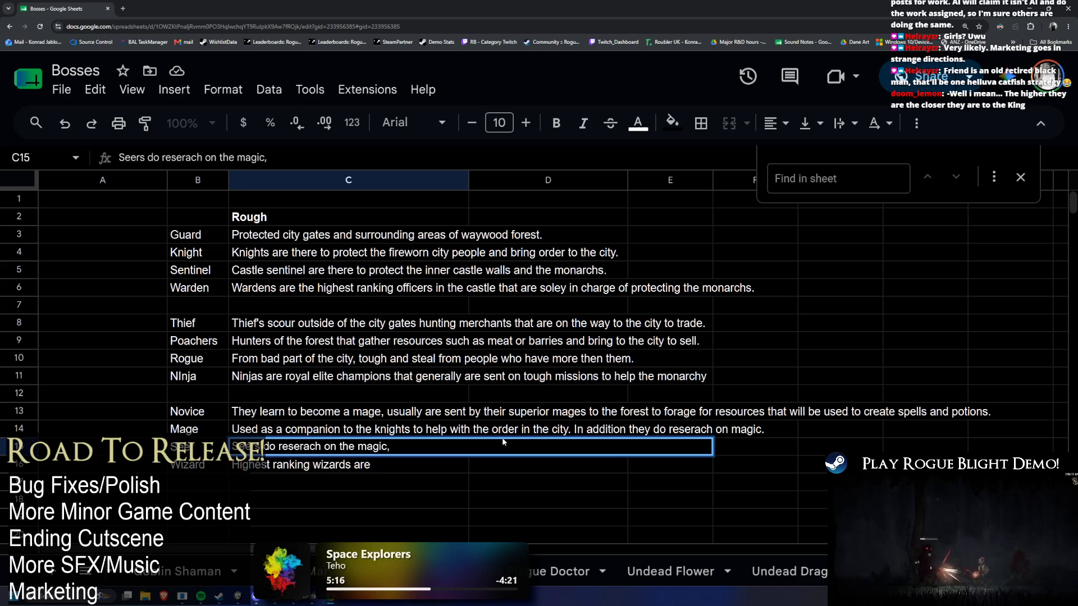
{"action": "type", "text": "handle magici"}
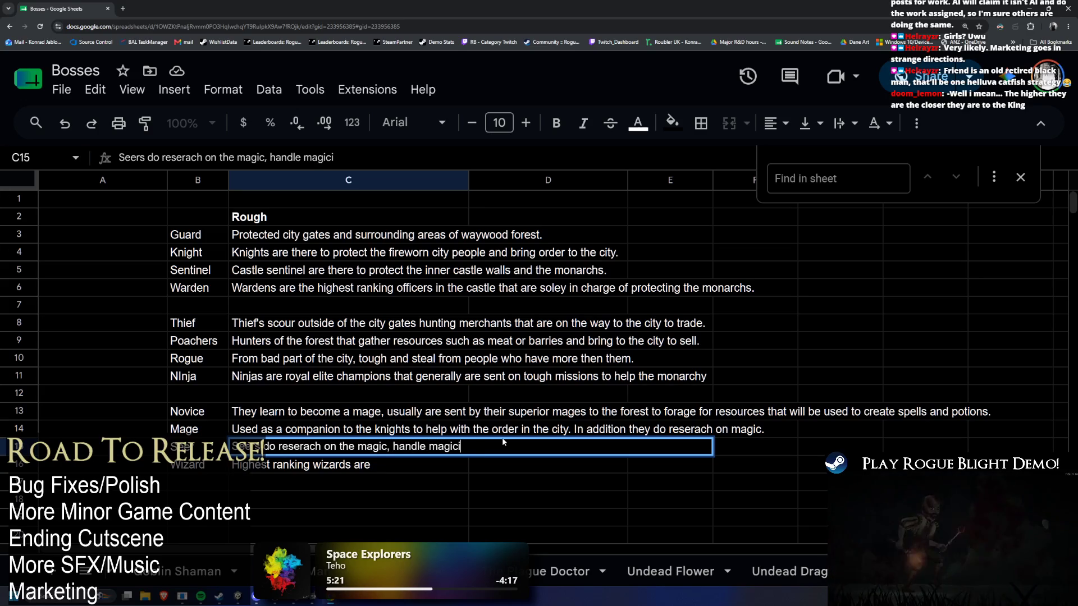
{"action": "type", "text": "al"}
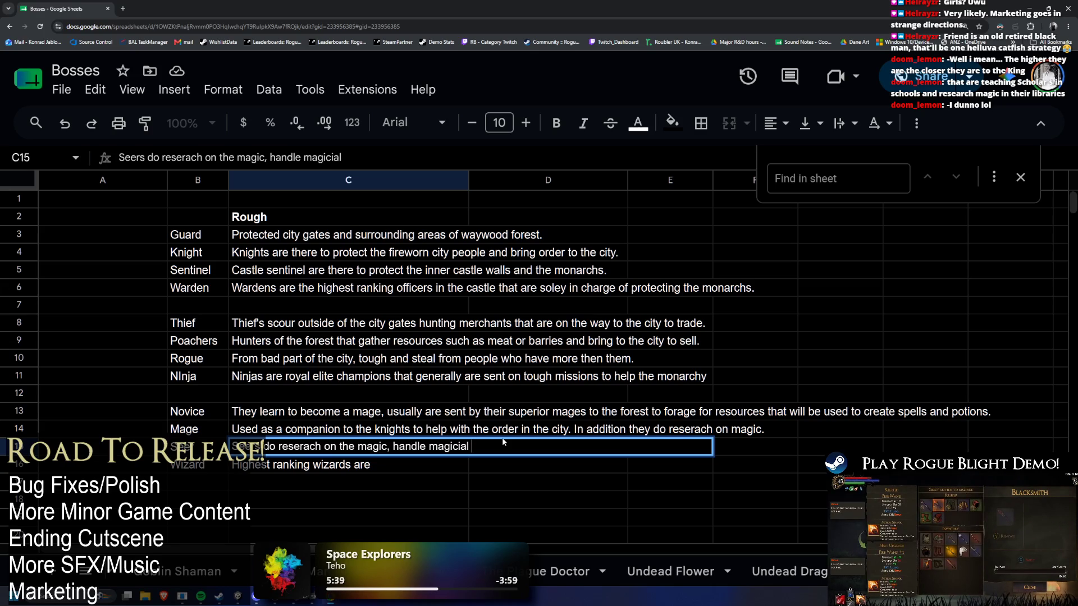
Move to the Mage description in C14
{"action": "left_click", "coordinate": [472, 429]}
Replace the Mage research sentence in C14 with one about training novices in arts of magic to become mages
{"action": "key", "text": "Return"}
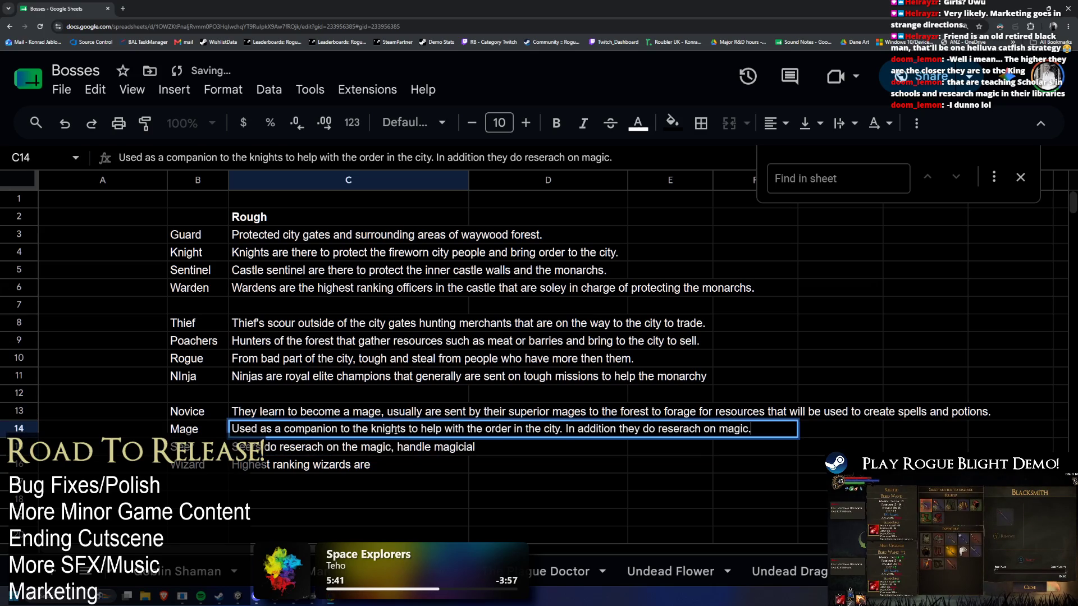
{"action": "left_click_drag", "start_coordinate": [592, 429], "coordinate": [226, 430]}
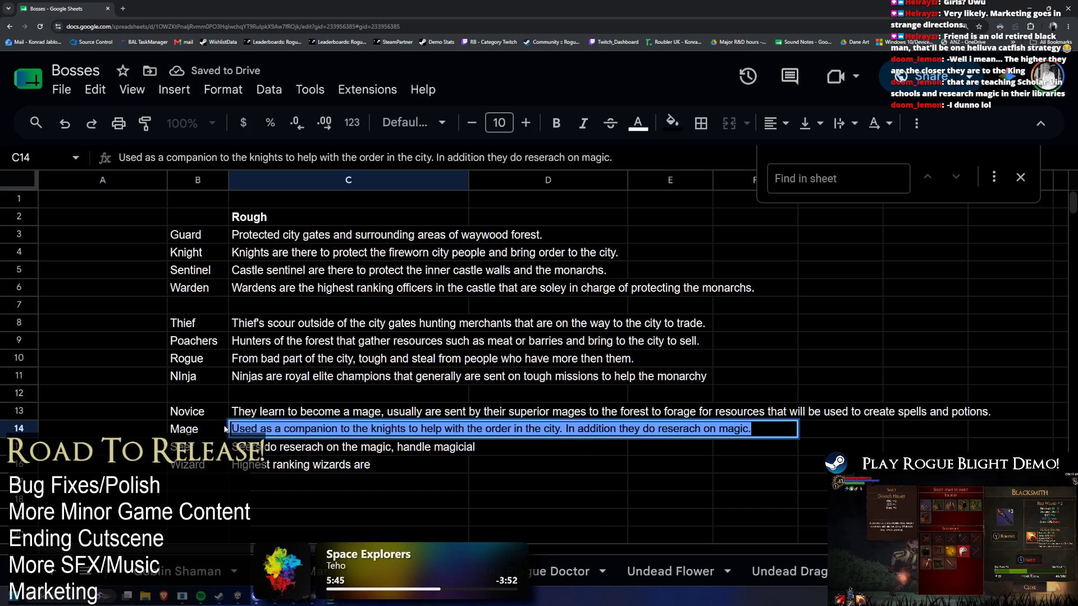
{"action": "key", "text": "End"}
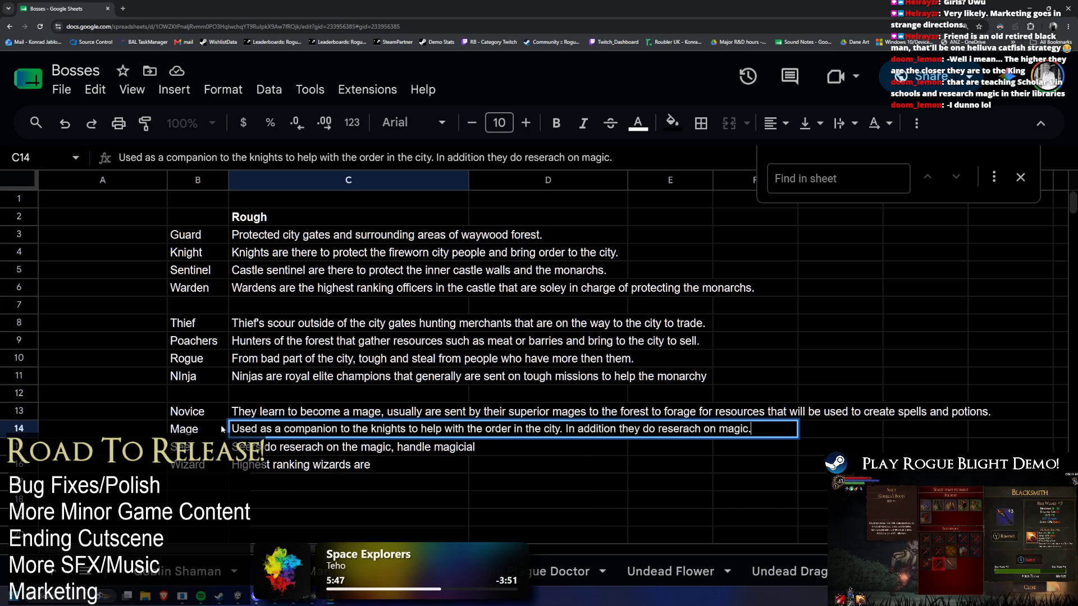
{"action": "left_click_drag", "start_coordinate": [566, 429], "coordinate": [927, 423]}
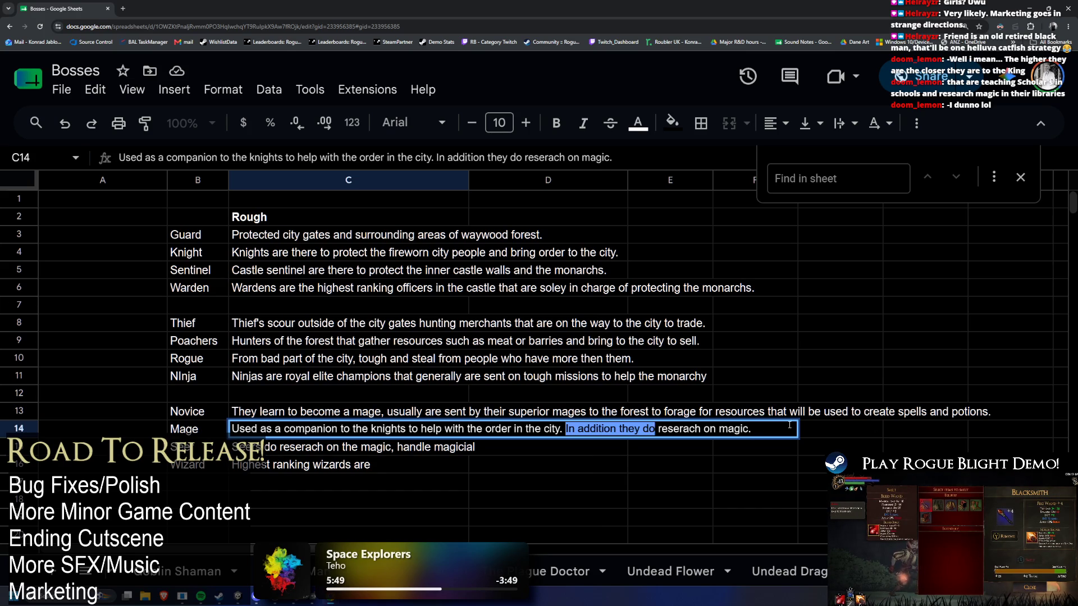
{"action": "type", "text": "They addi"}
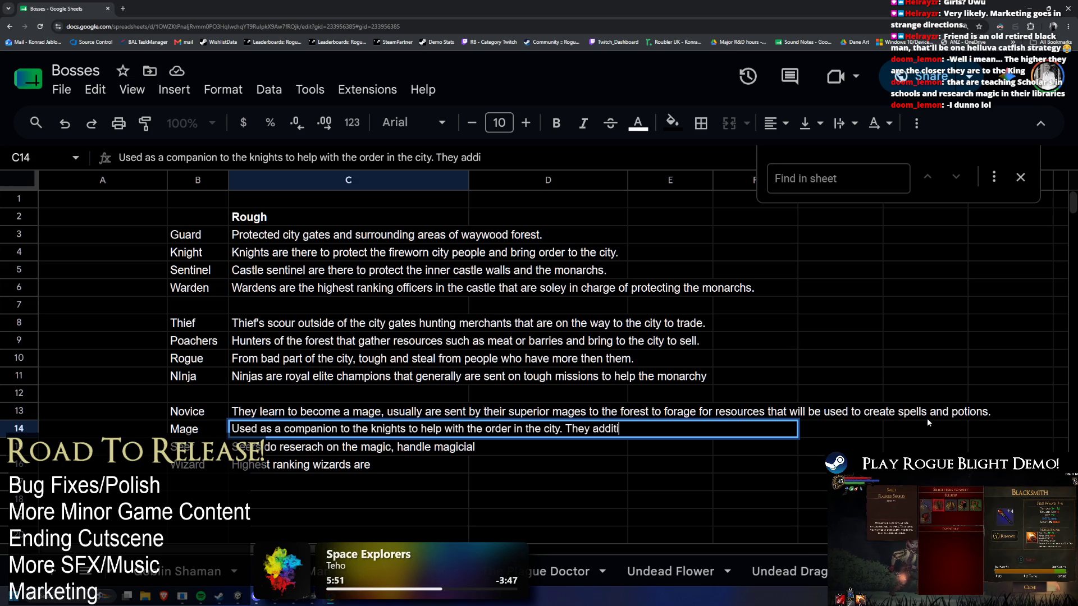
{"action": "type", "text": "onally th"}
{"action": "key", "text": "BackSpace"}
{"action": "key", "text": "BackSpace"}
{"action": "type", "text": "train"}
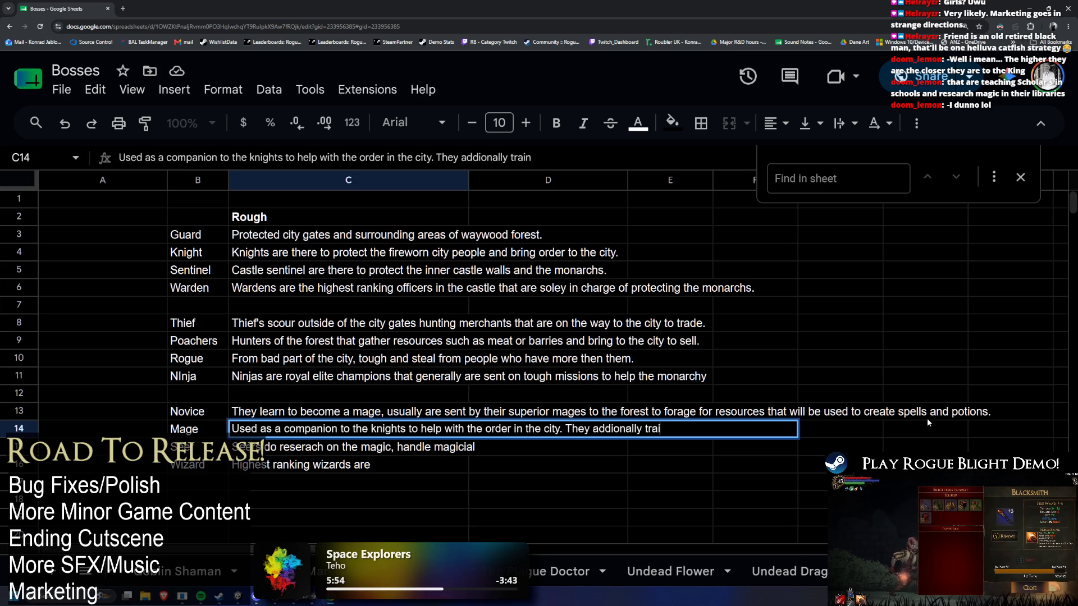
{"action": "key", "text": "BackSpace"}
{"action": "key", "text": "BackSpace"}
{"action": "key", "text": "BackSpace"}
{"action": "type", "text": "no"}
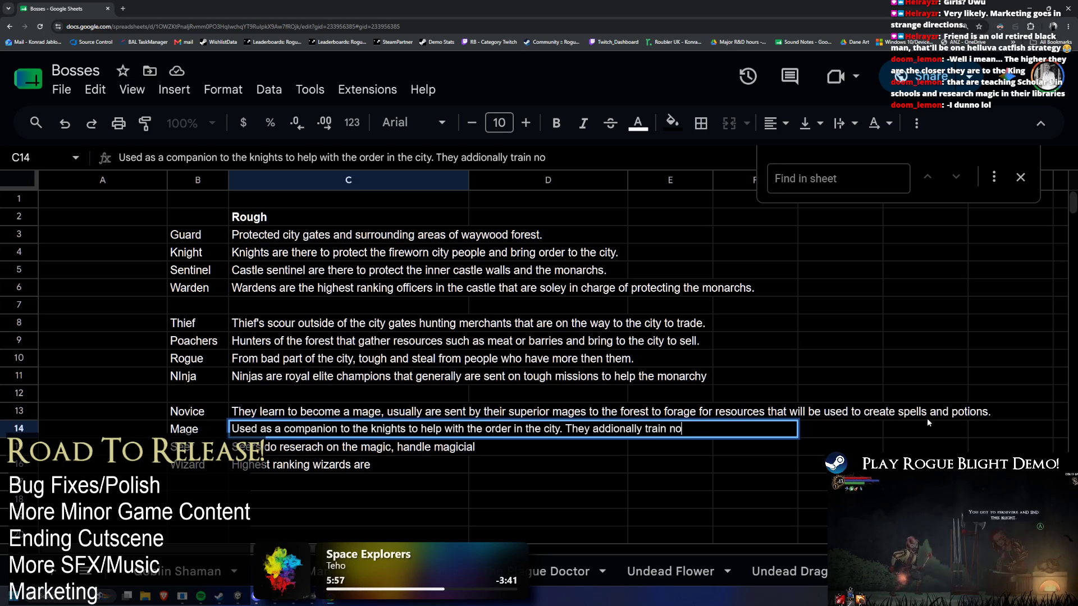
{"action": "type", "text": "vices in arts of magic to h"}
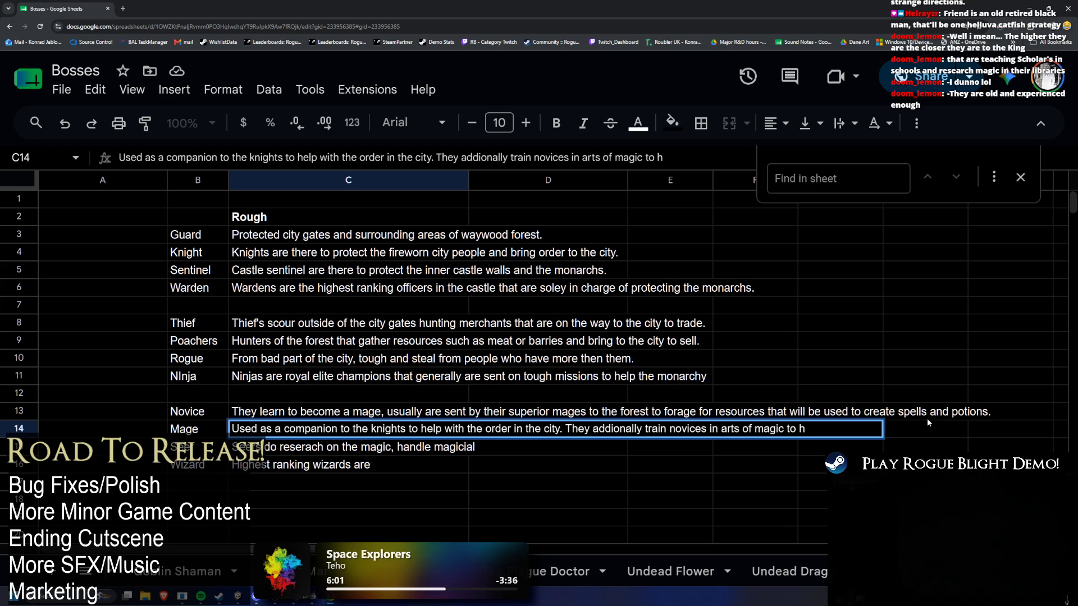
{"action": "type", "text": "elp them become mages."}
{"action": "key", "text": "Return"}
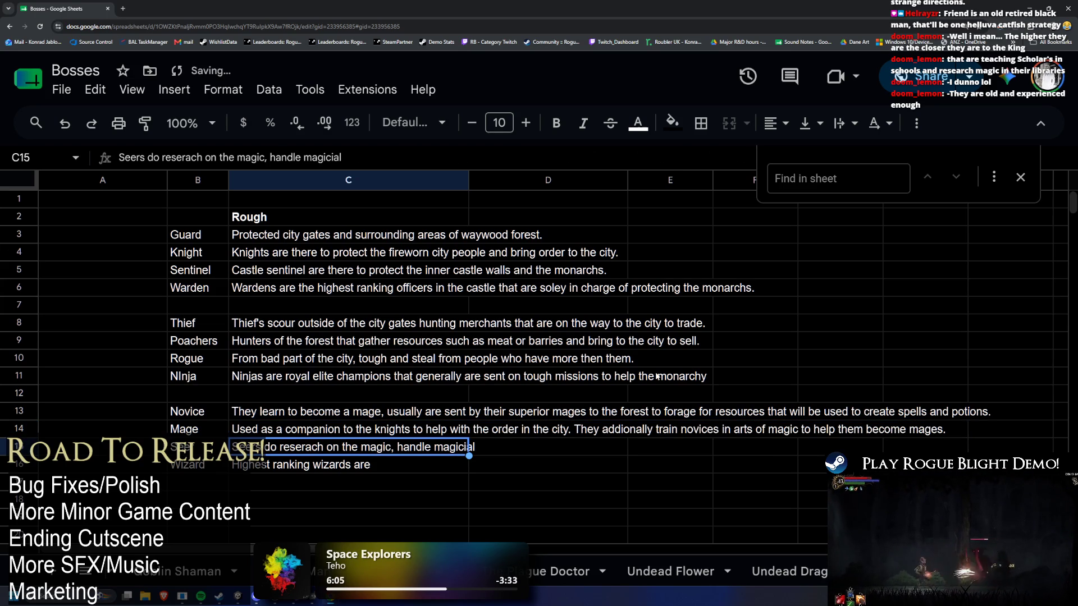
Replace 'affairs' in the Seers description with 'law and diplomacy.' and commit it
{"action": "key", "text": "Return"}
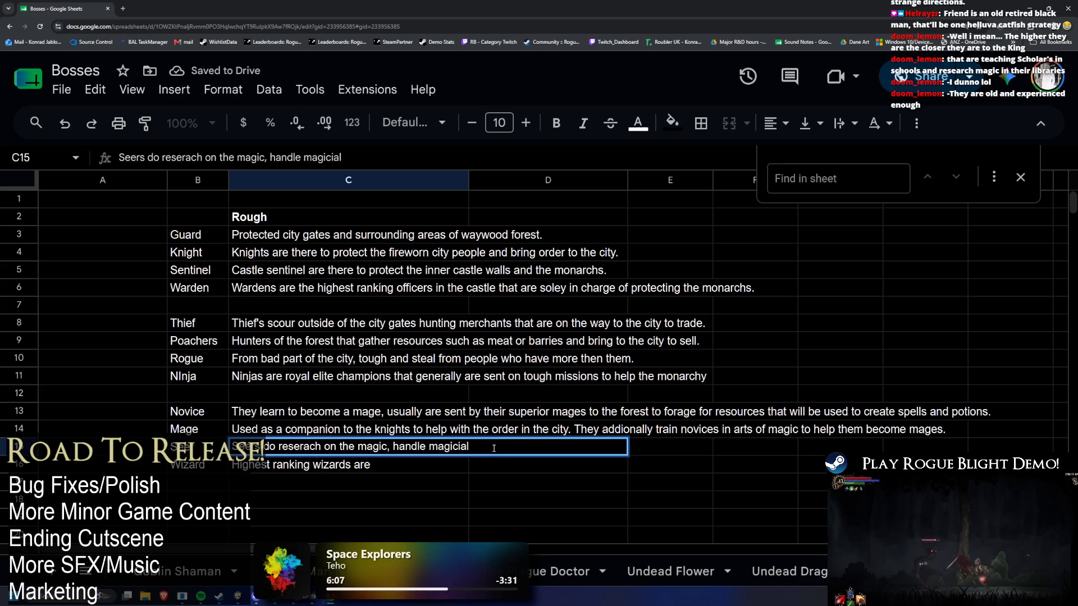
{"action": "type", "text": " aff"}
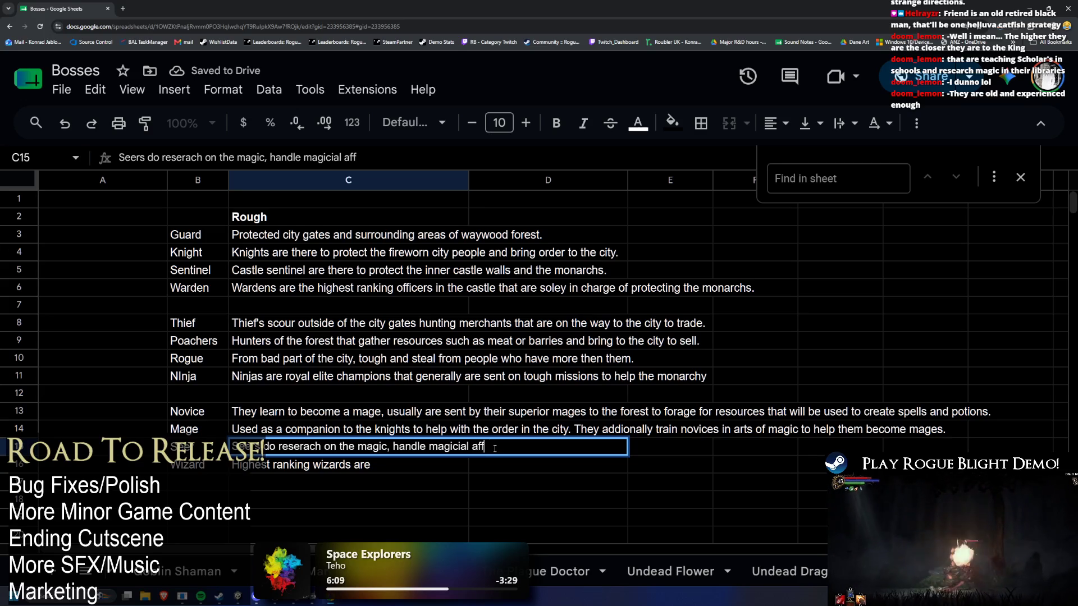
{"action": "type", "text": "airs"}
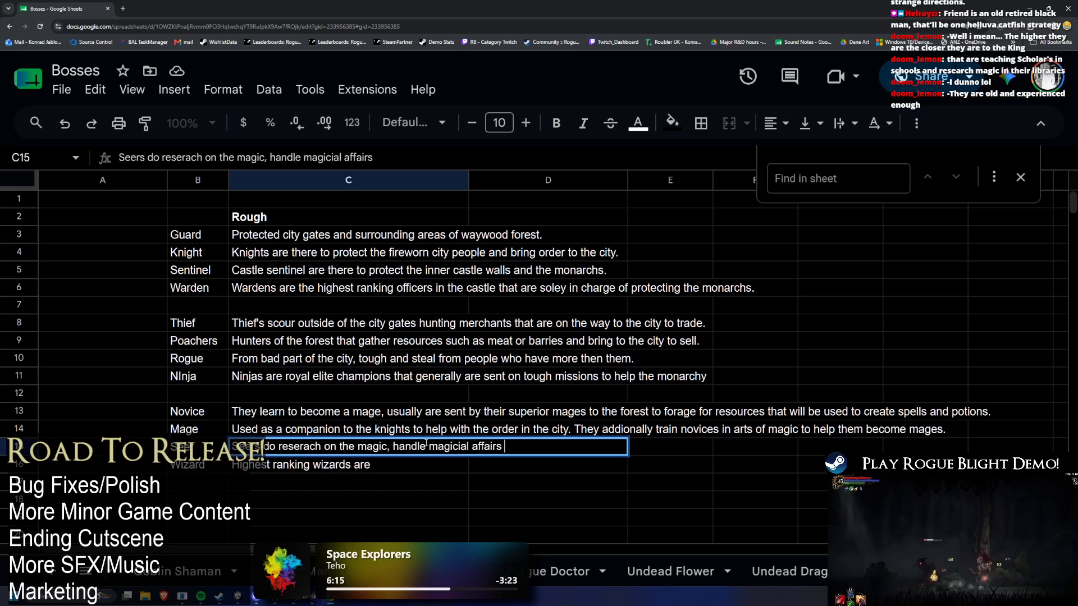
{"action": "left_click", "coordinate": [469, 447]}
{"action": "left_click_drag", "start_coordinate": [470, 446], "coordinate": [528, 461]}
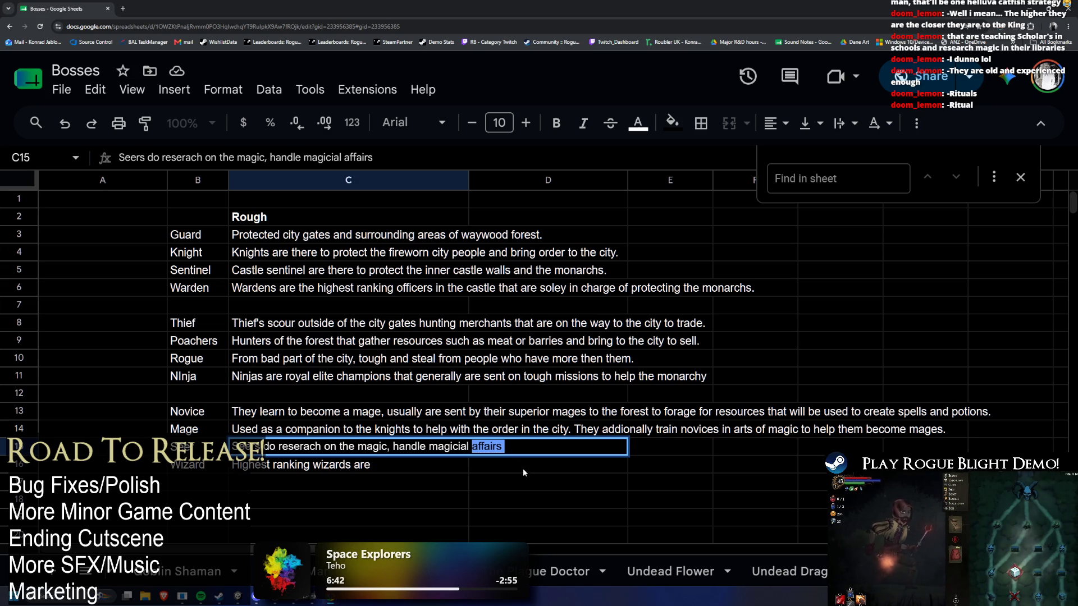
{"action": "type", "text": "diplomacy"}
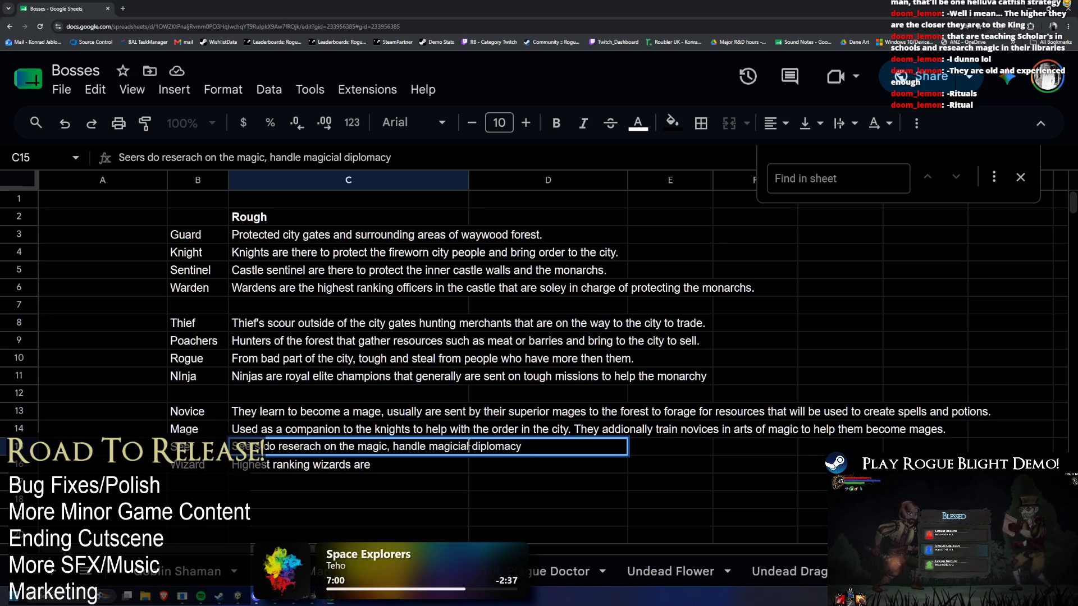
{"action": "type", "text": "law  "}
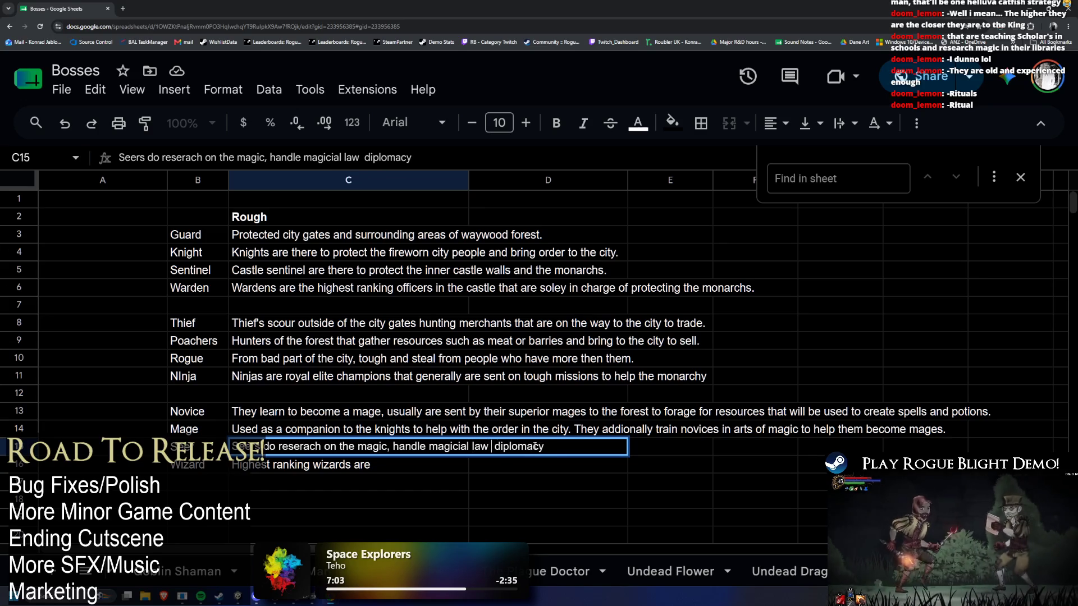
{"action": "type", "text": "and"}
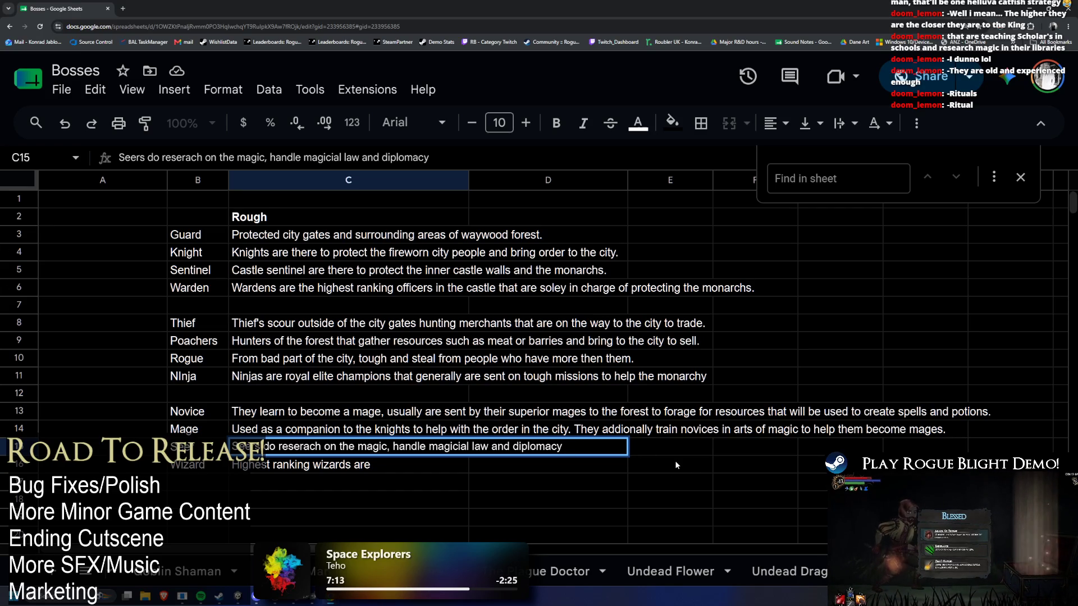
{"action": "type", "text": "."}
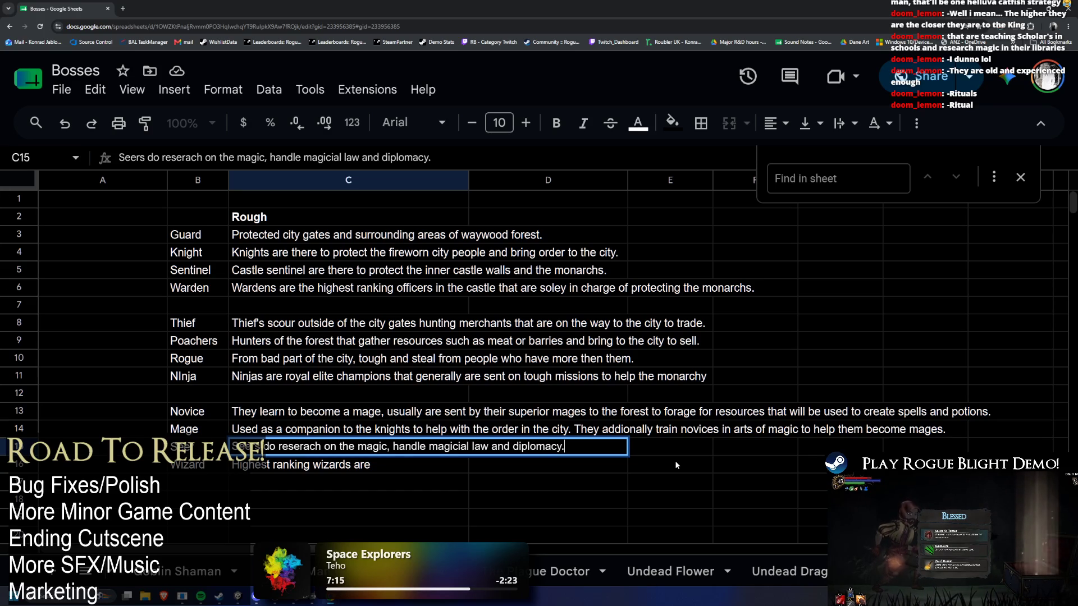
{"action": "key", "text": "Return"}
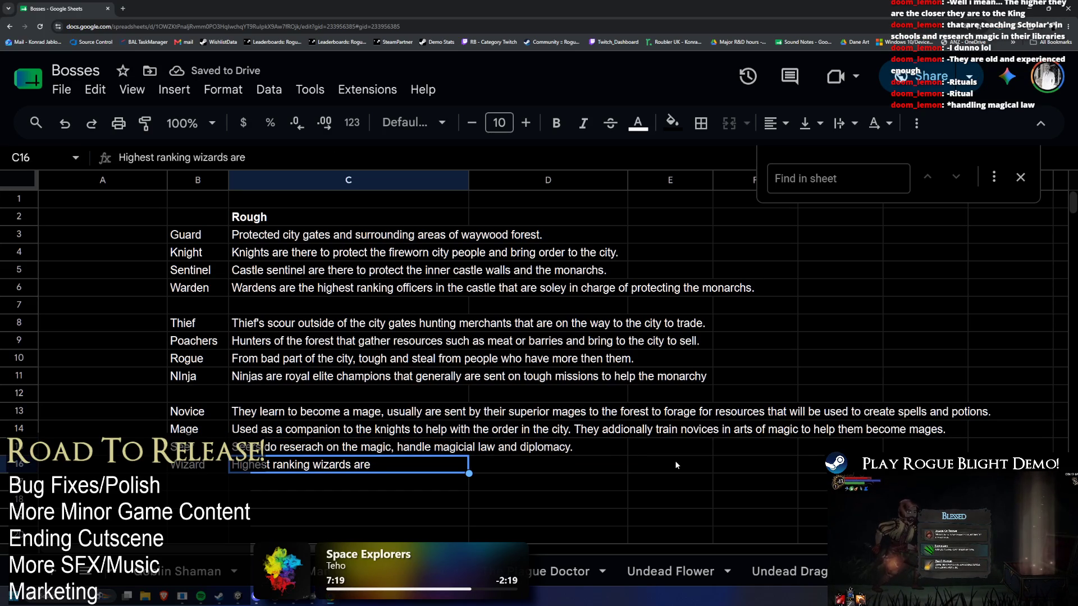
Review the Seers wording, then settle on the Wizard description in C16
{"action": "double_click", "coordinate": [423, 446]}
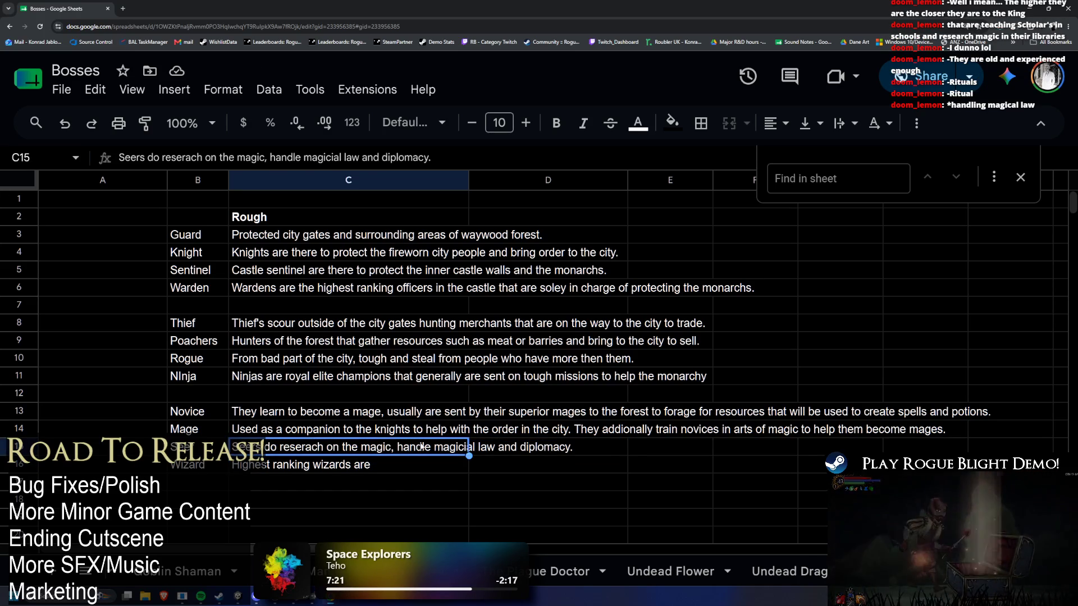
{"action": "double_click", "coordinate": [411, 446]}
{"action": "left_click", "coordinate": [314, 464]}
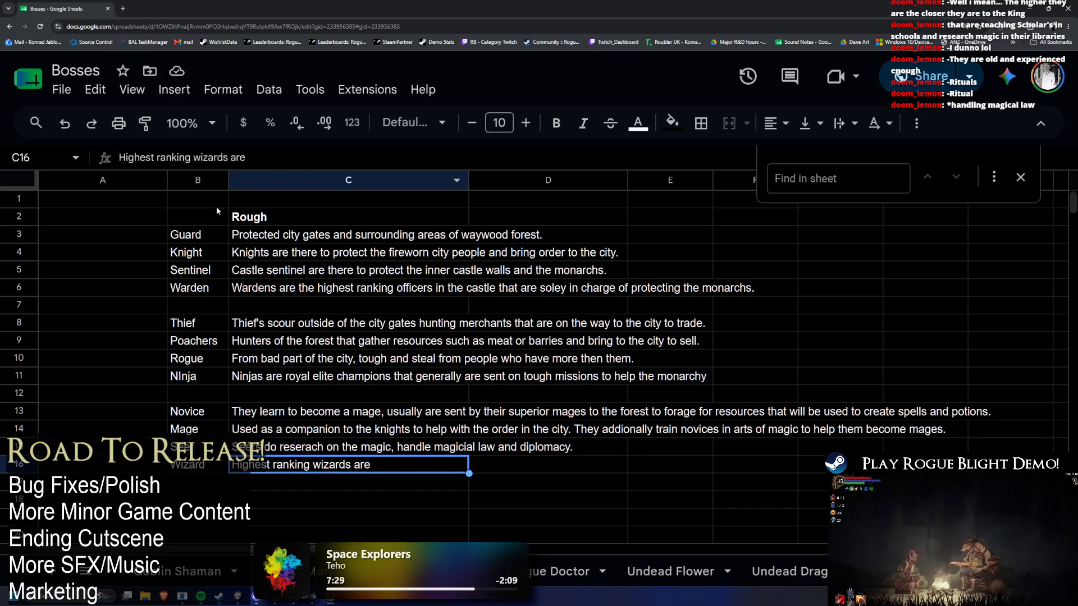
{"action": "left_click_drag", "start_coordinate": [337, 411], "coordinate": [548, 499]}
{"action": "left_click", "coordinate": [278, 216]}
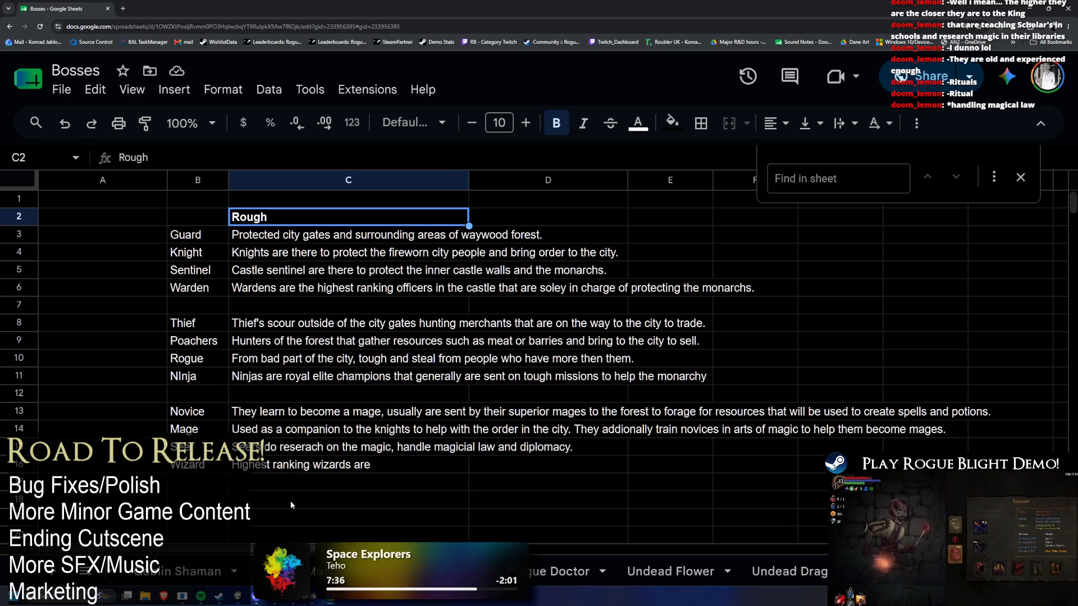
{"action": "left_click", "coordinate": [289, 467]}
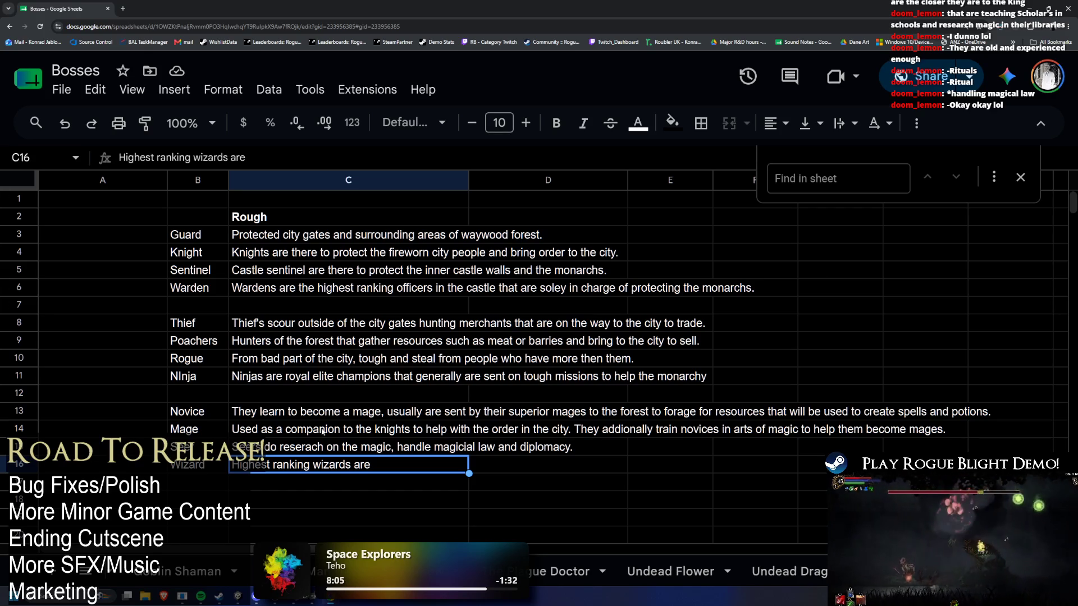
Insert 'records and' after 'maintain' in the Seer description in C15
{"action": "left_click", "coordinate": [333, 448]}
{"action": "key", "text": "Return"}
{"action": "key", "text": "ctrl+Left"}
{"action": "key", "text": "ctrl+Left"}
{"action": "key", "text": "ctrl+Left"}
{"action": "type", "text": "main"}
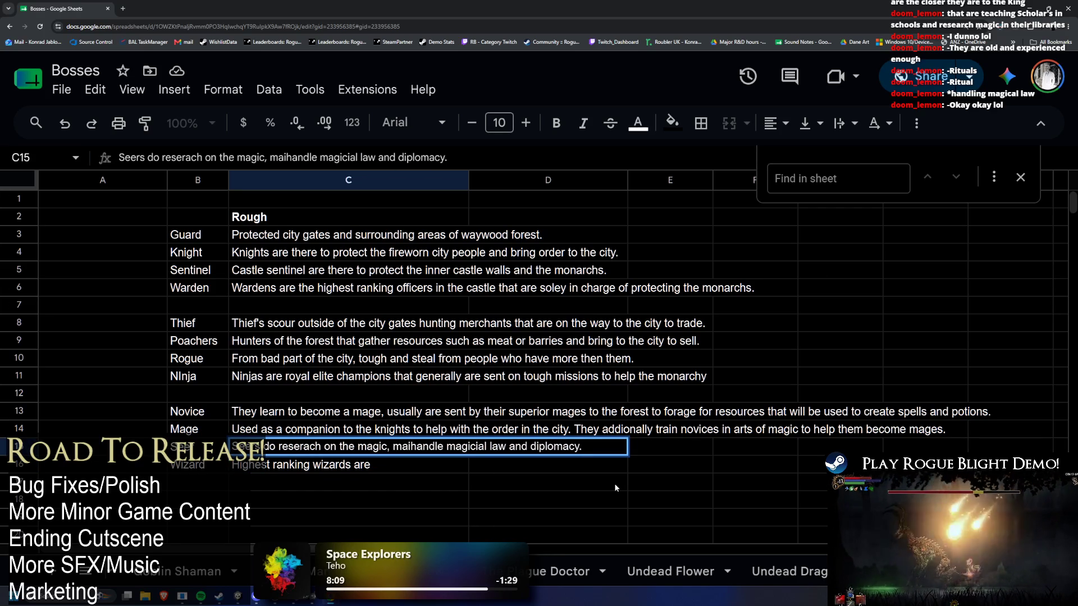
{"action": "type", "text": "tain "}
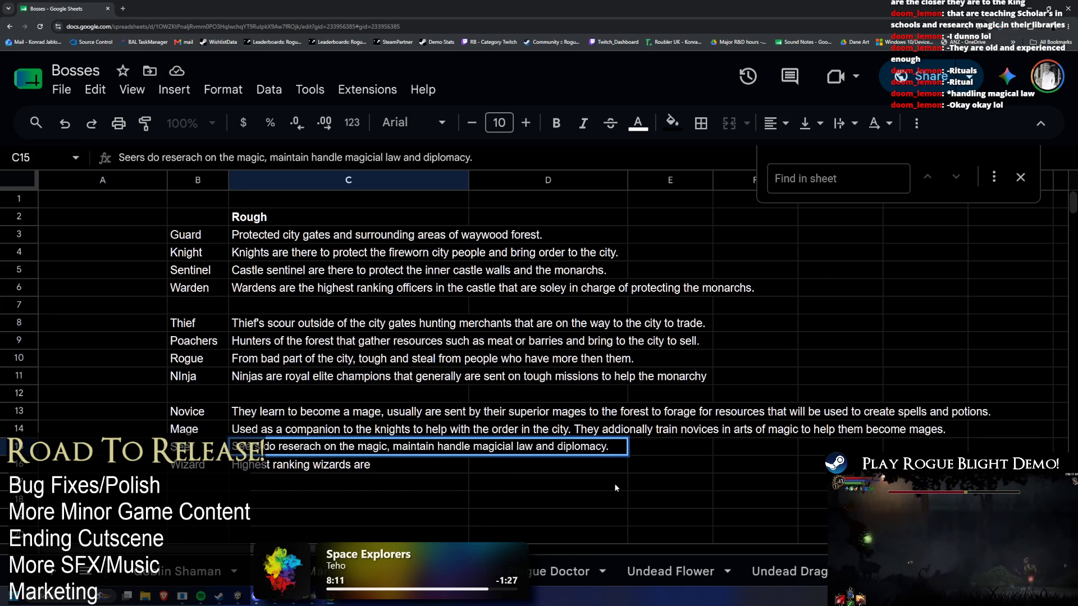
{"action": "type", "text": "records and"}
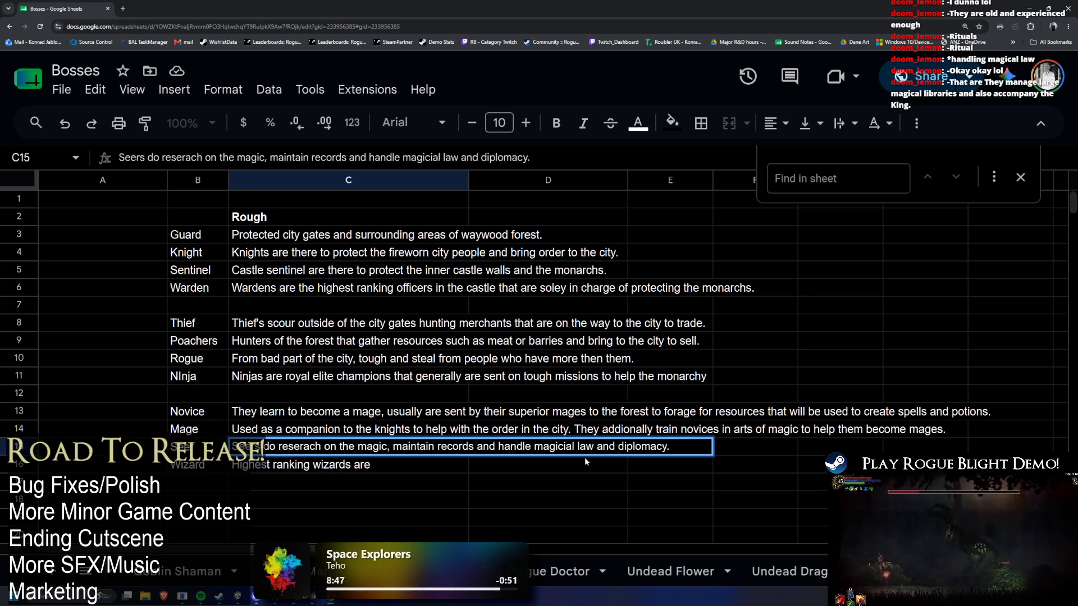
{"action": "key", "text": "ctrl+shift+Page_Up"}
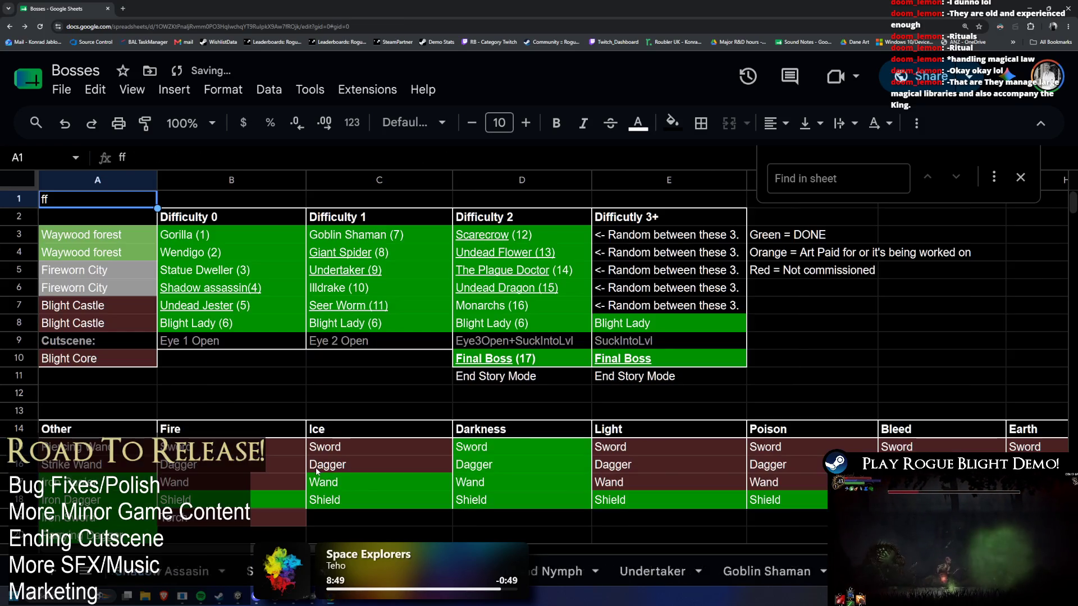
{"action": "scroll", "coordinate": [491, 217], "scroll_direction": "down", "scroll_amount": 3}
{"action": "scroll", "coordinate": [491, 217], "scroll_direction": "down", "scroll_amount": 1}
{"action": "scroll", "coordinate": [528, 348], "scroll_direction": "down", "scroll_amount": 2}
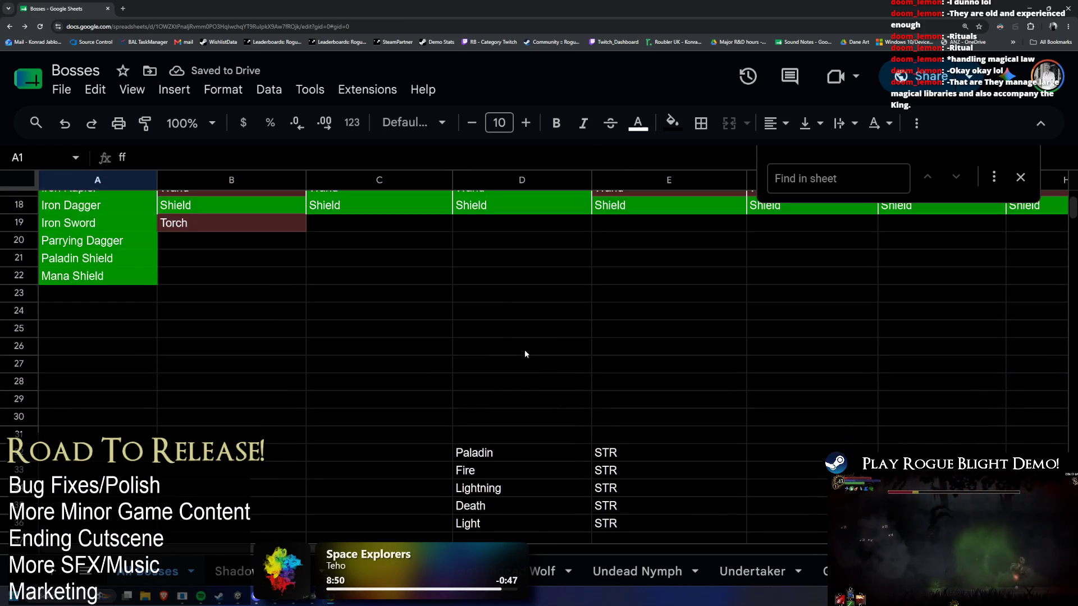
{"action": "scroll", "coordinate": [529, 348], "scroll_direction": "down", "scroll_amount": 1}
{"action": "scroll", "coordinate": [821, 573], "scroll_direction": "down", "scroll_amount": 3}
{"action": "scroll", "coordinate": [821, 572], "scroll_direction": "down", "scroll_amount": 3}
{"action": "scroll", "coordinate": [821, 573], "scroll_direction": "down", "scroll_amount": 2}
Return to the enemy lore descriptions sheet tab
{"action": "left_click", "coordinate": [821, 572]}
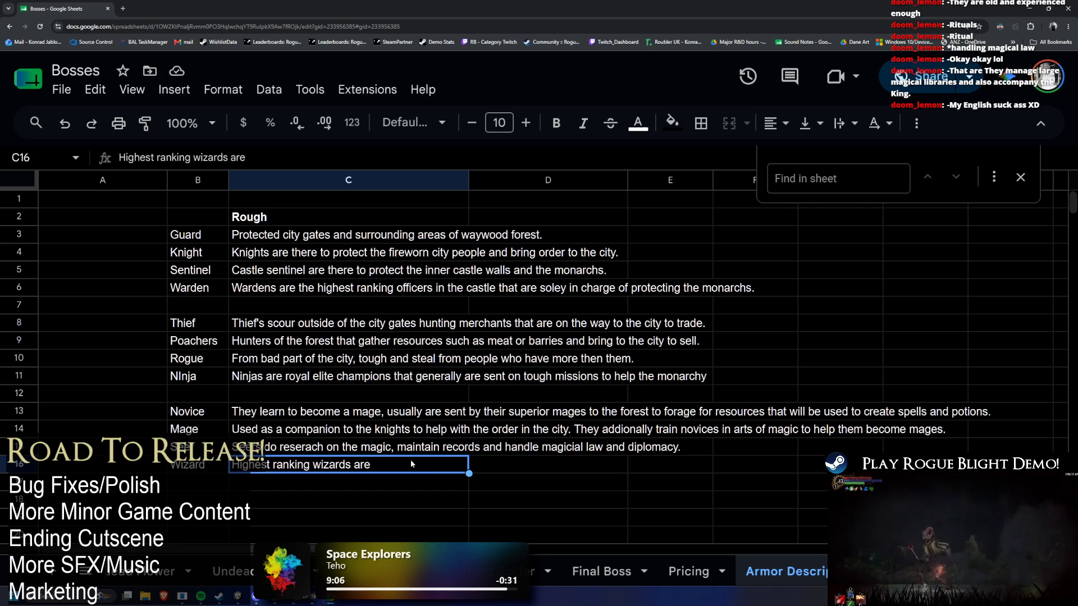
Extend the Wizard text in C16 with 'extremly skilled in magic,'
{"action": "double_click", "coordinate": [407, 462]}
{"action": "type", "text": "ext"}
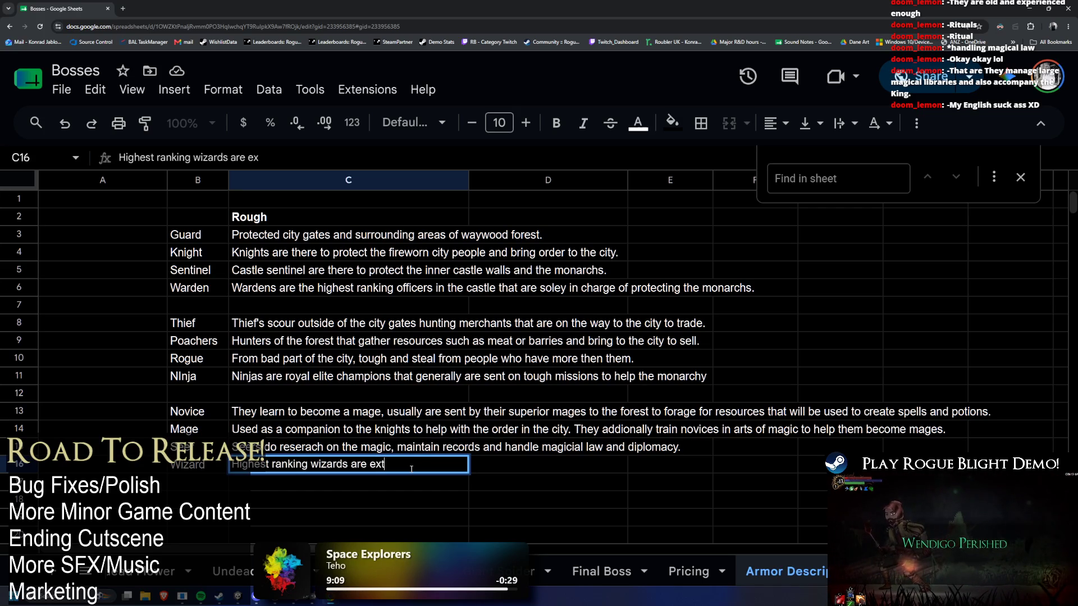
{"action": "type", "text": "remly skilled in magic,"}
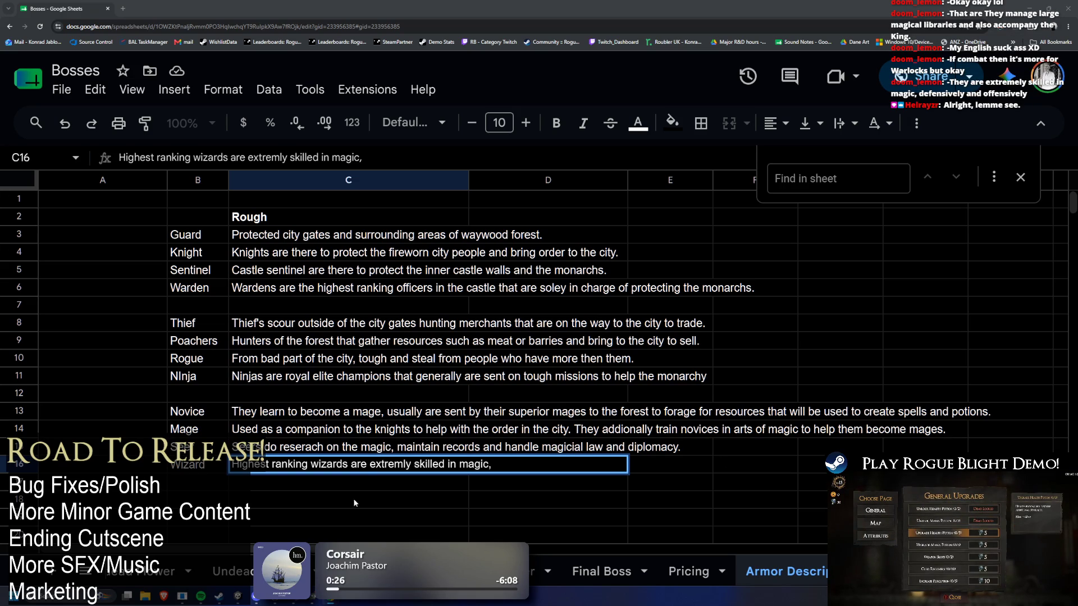
{"action": "left_click_drag", "start_coordinate": [198, 465], "coordinate": [379, 471]}
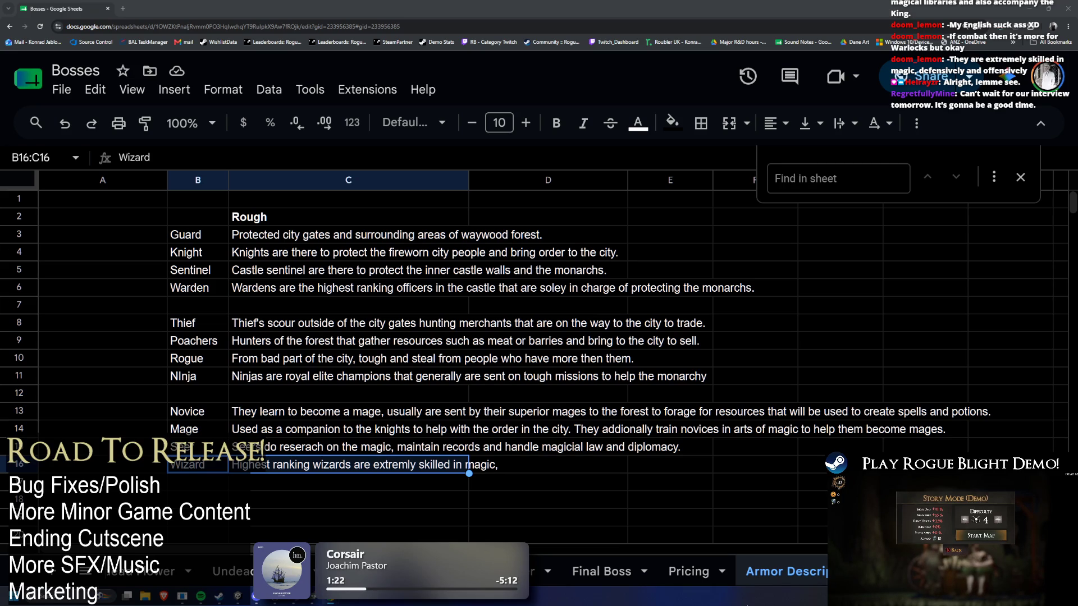
{"action": "left_click", "coordinate": [296, 464]}
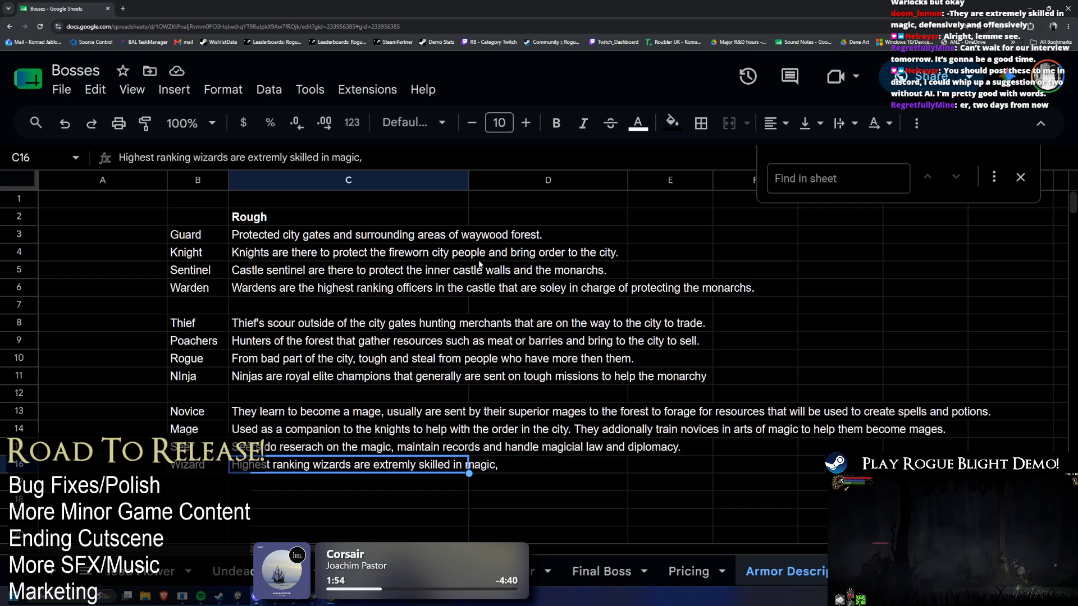
{"action": "left_click", "coordinate": [381, 345]}
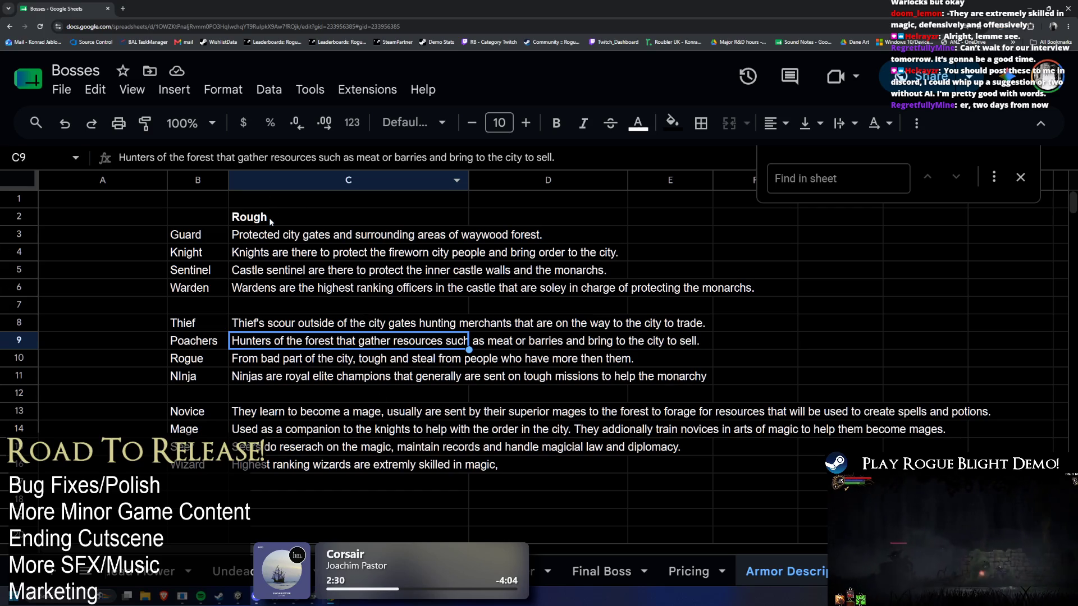
Delete the trailing comma so the Wizard description ends at 'extremly skilled in magic'
{"action": "left_click_drag", "start_coordinate": [269, 219], "coordinate": [312, 468]}
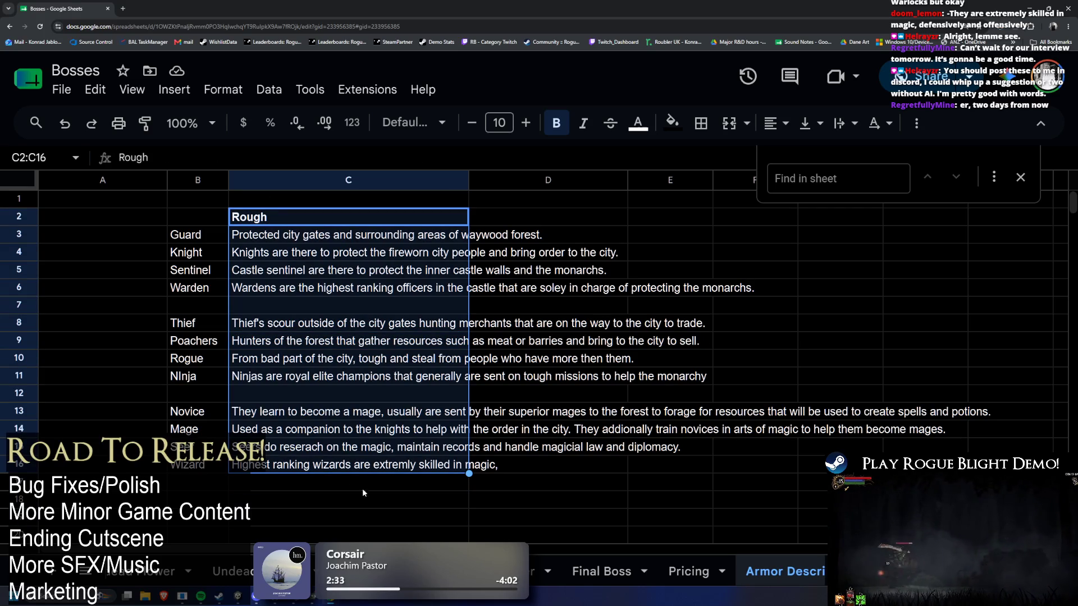
{"action": "left_click", "coordinate": [335, 499]}
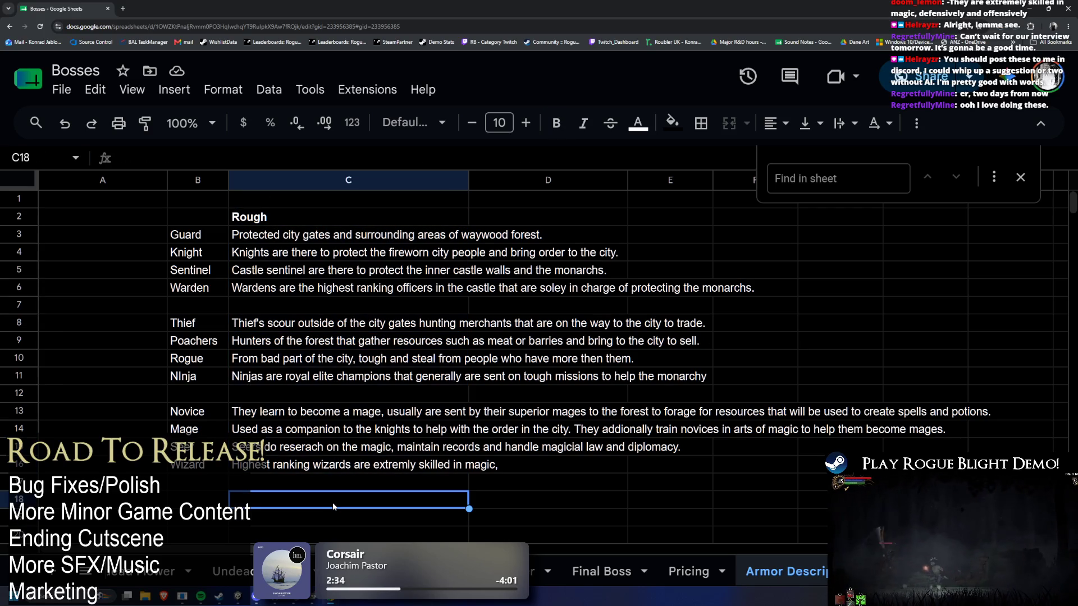
{"action": "double_click", "coordinate": [301, 469]}
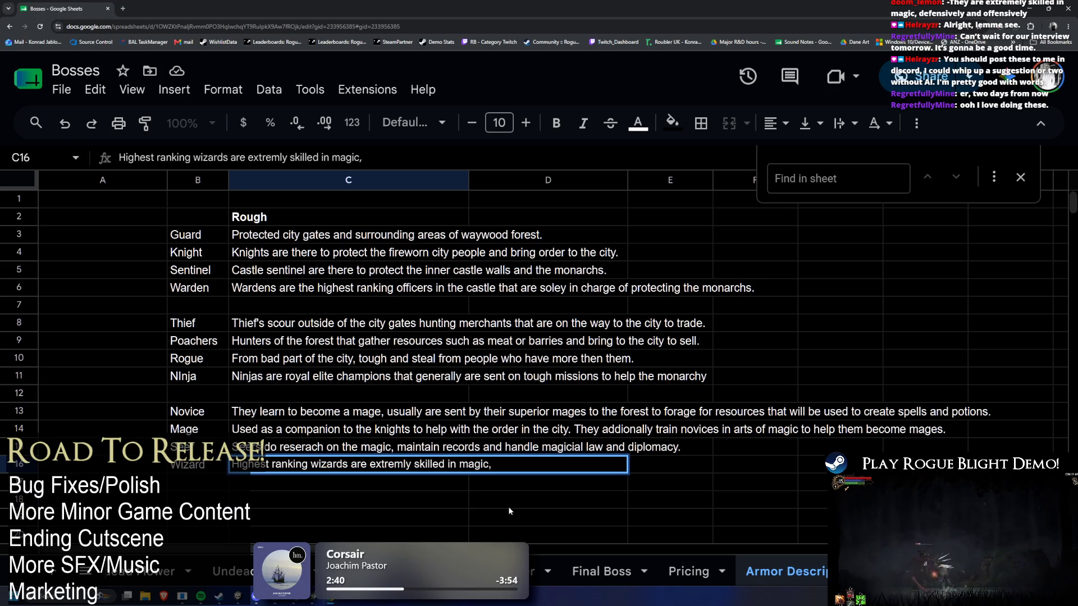
{"action": "key", "text": "BackSpace"}
{"action": "key", "text": "Return"}
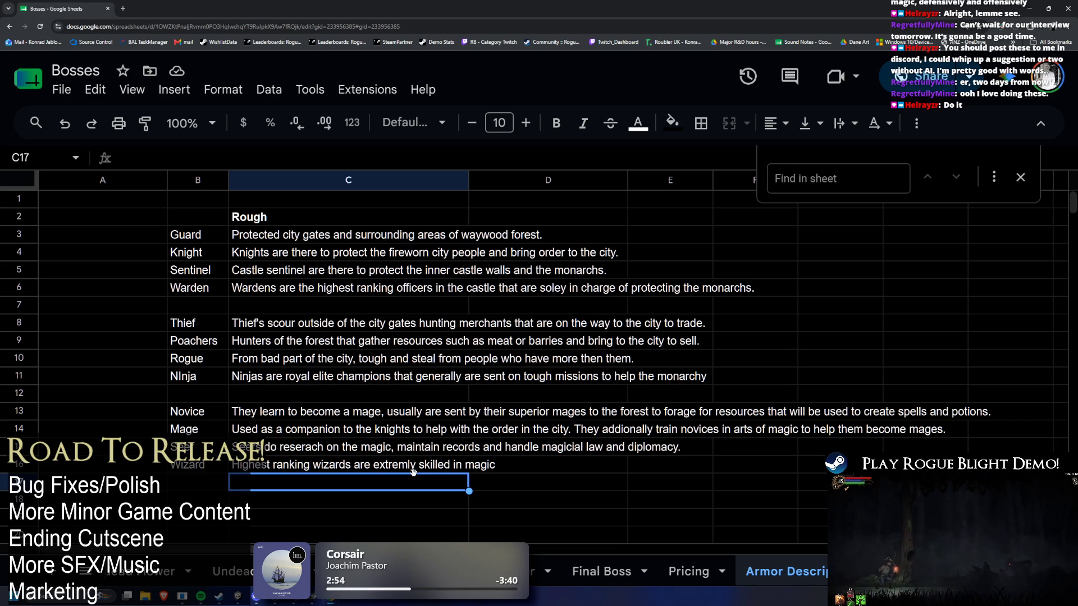
{"action": "left_click_drag", "start_coordinate": [199, 411], "coordinate": [241, 468]}
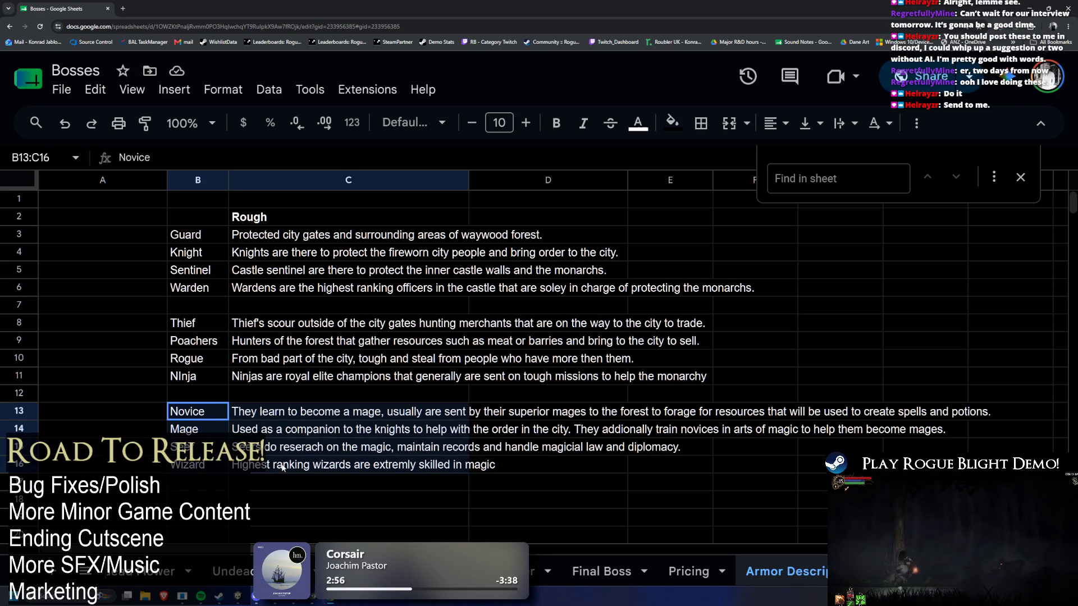
{"action": "left_click", "coordinate": [296, 435]}
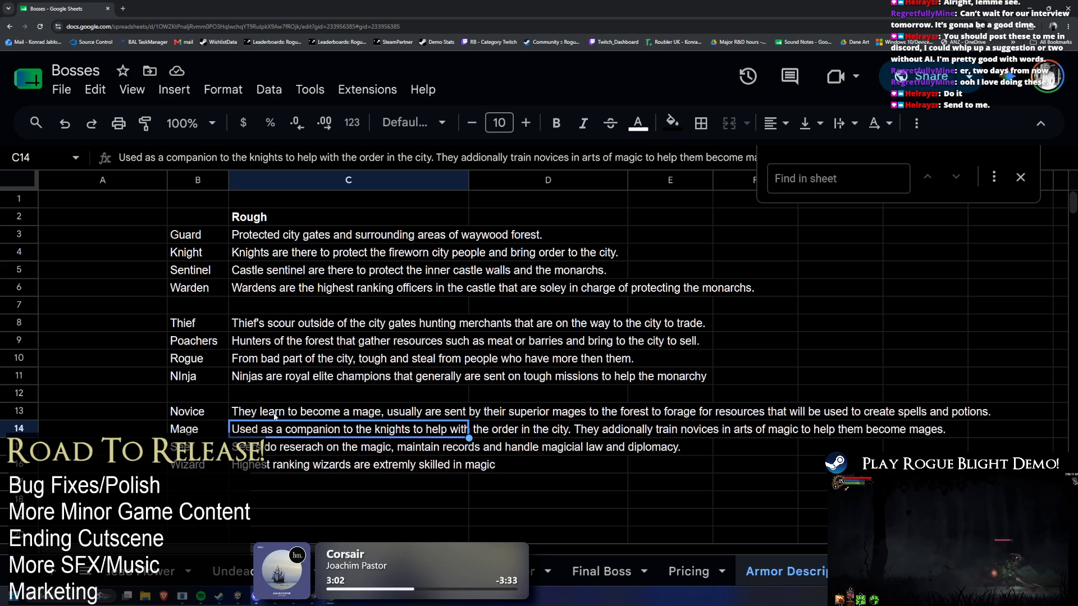
{"action": "left_click_drag", "start_coordinate": [200, 413], "coordinate": [337, 465]}
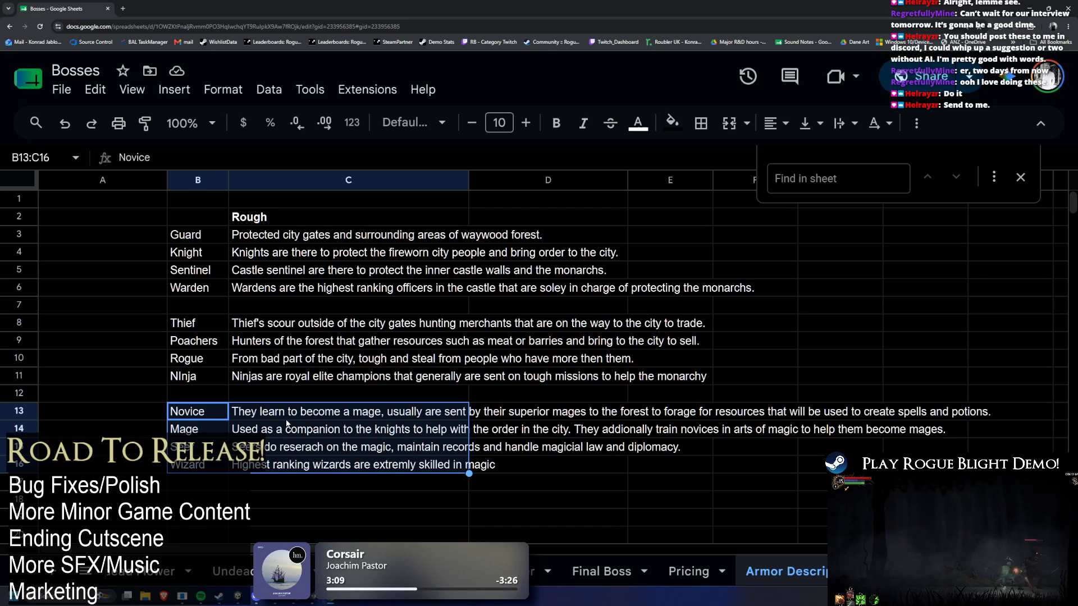
{"action": "left_click", "coordinate": [369, 412]}
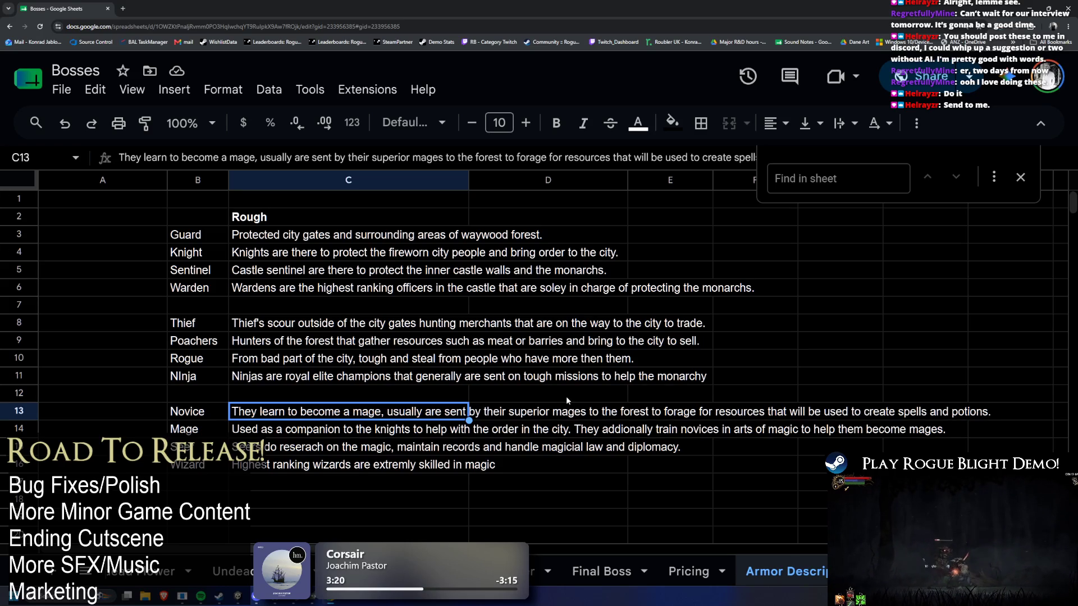
{"action": "left_click", "coordinate": [360, 434]}
{"action": "left_click", "coordinate": [493, 415]}
{"action": "key", "text": "Return"}
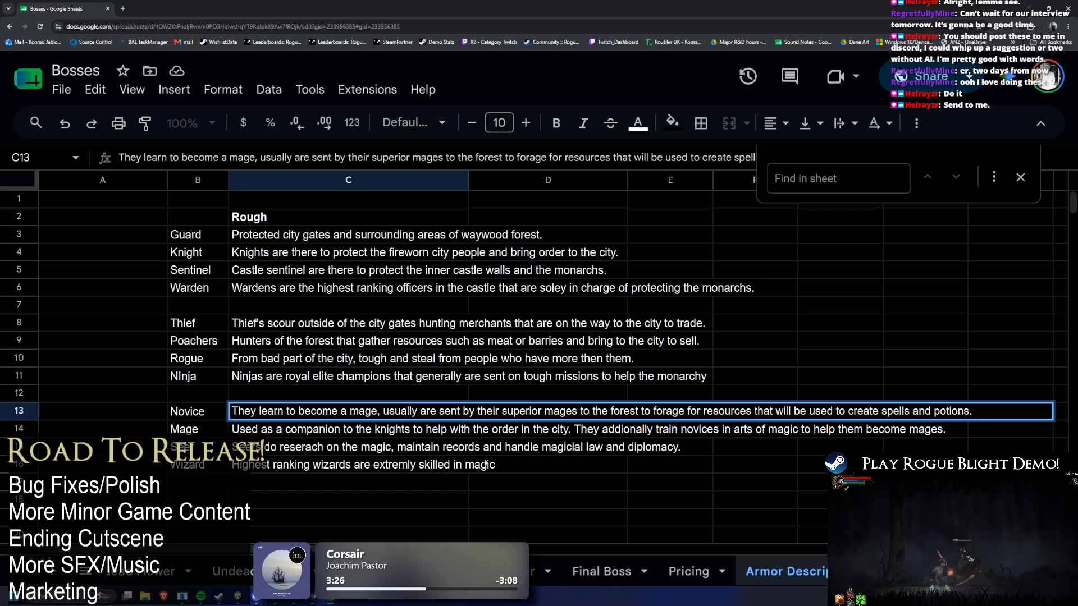
{"action": "key", "text": "Return"}
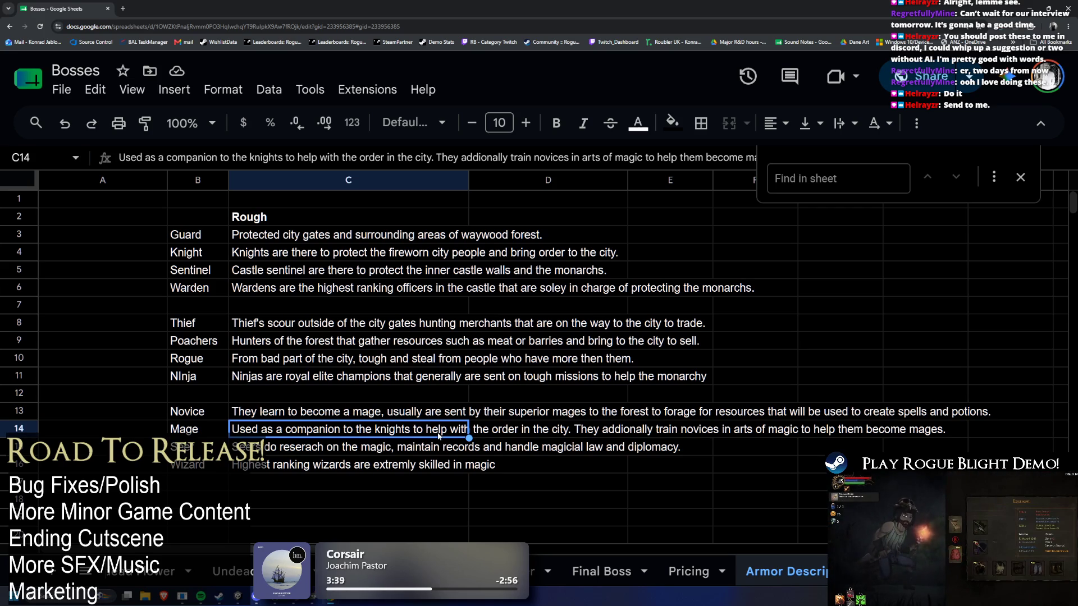
{"action": "left_click", "coordinate": [278, 456]}
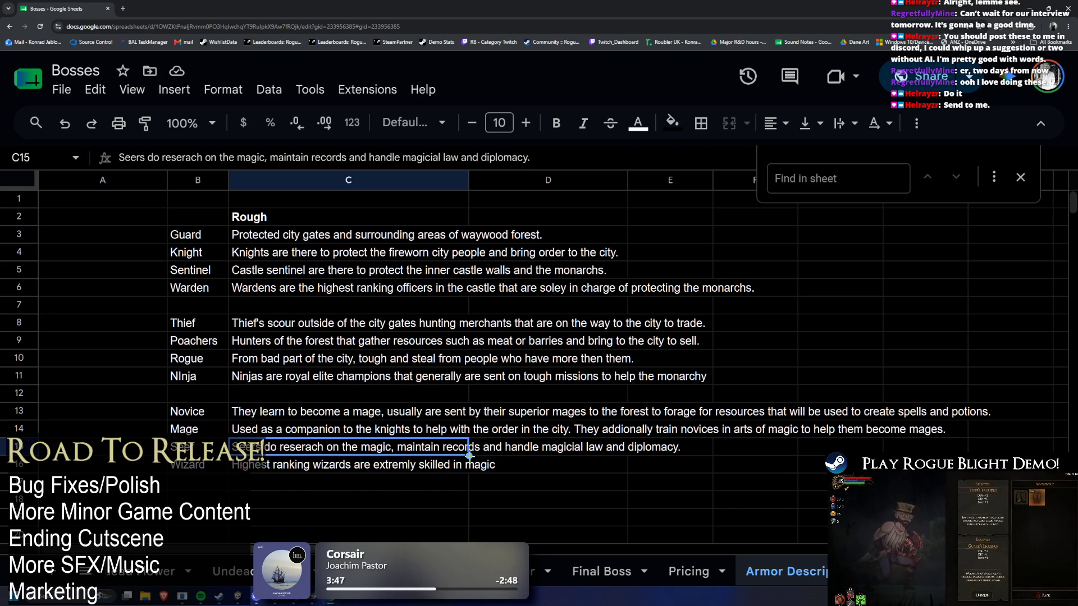
Select the entire Wizard description text inside C16
{"action": "left_click", "coordinate": [296, 468]}
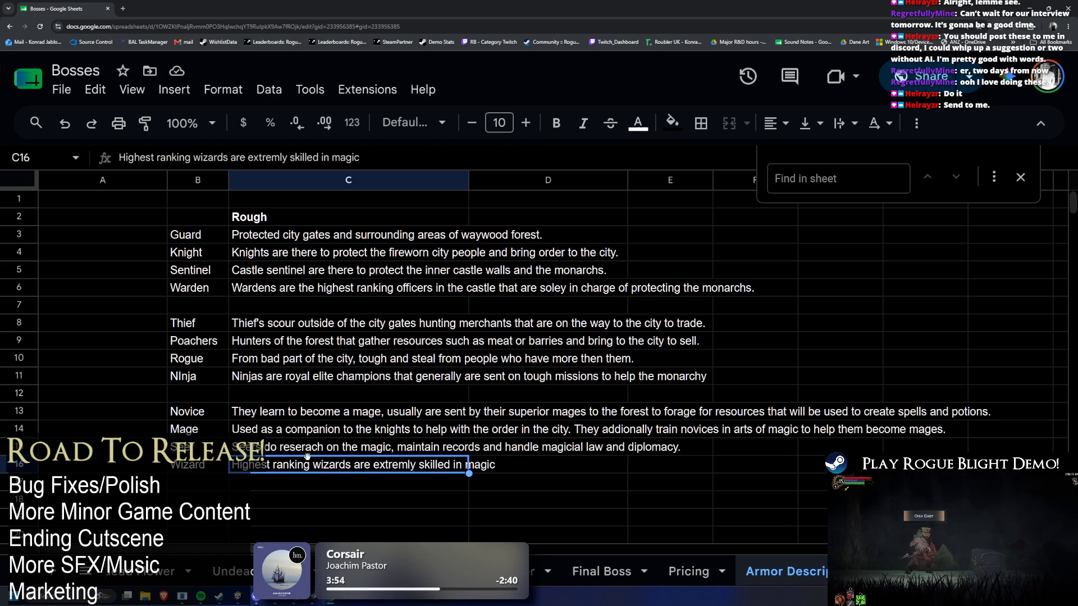
{"action": "double_click", "coordinate": [255, 472]}
{"action": "key", "text": "ctrl+a"}
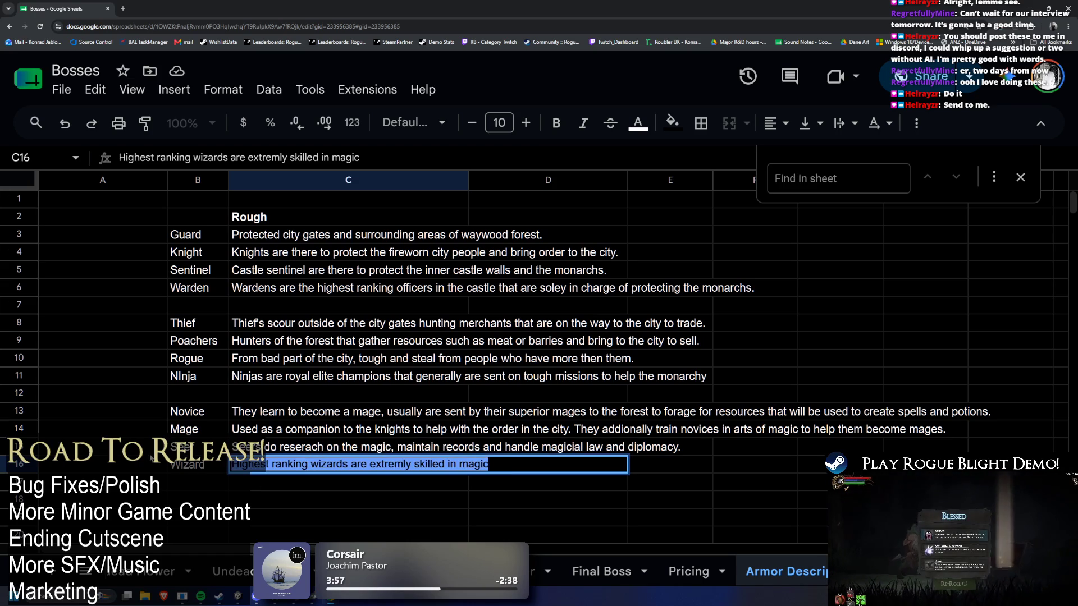
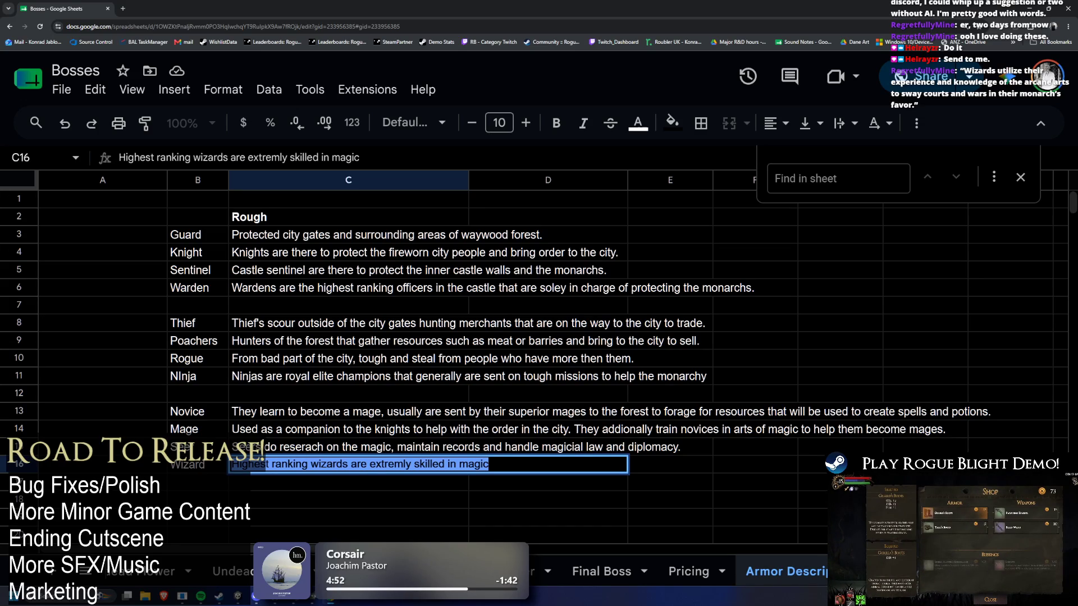
Paste the new arcane-arts sentence into the Wizard description in C16 and commit it
{"action": "key", "text": "alt+Tab"}
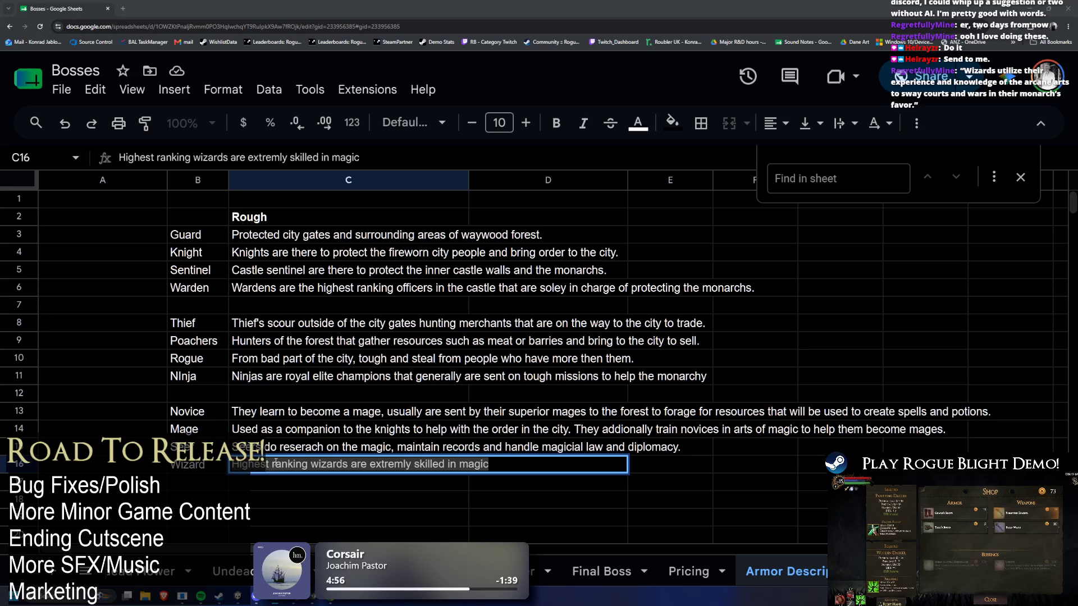
{"action": "key", "text": "alt+Tab"}
{"action": "type", "text": "Wizards utilize their experience and knowledge of the arcane arts to sway courts and wars in their monarch’s favor."}
{"action": "left_click", "coordinate": [294, 494]}
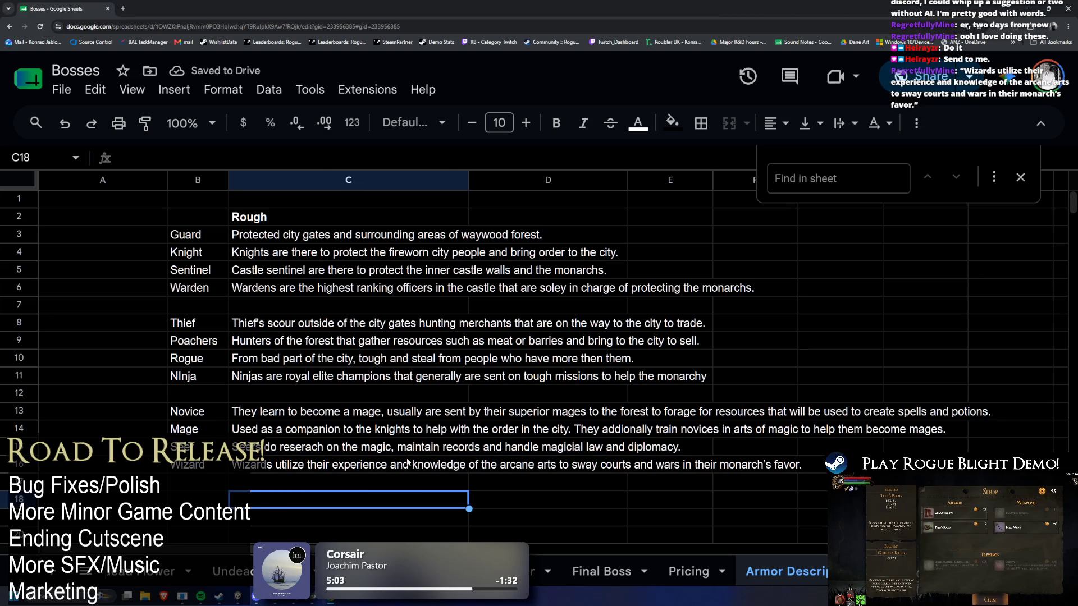
Select the description block B2:C16 and copy it
{"action": "left_click_drag", "start_coordinate": [368, 467], "coordinate": [186, 220]}
{"action": "key", "text": "ctrl+c"}
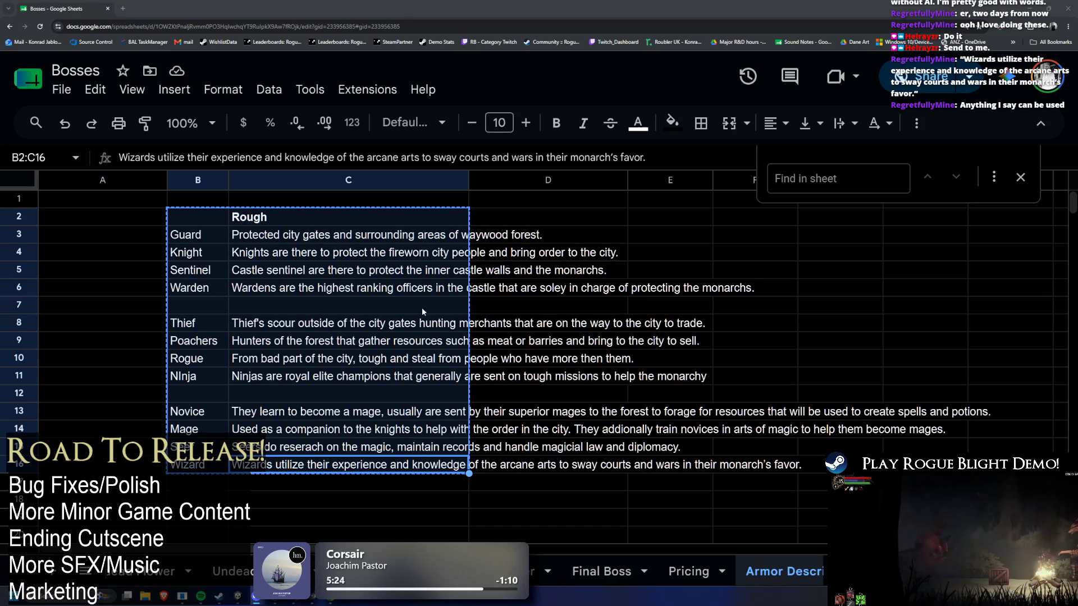
Read the Sentinel, Wizard and Rogue descriptions in C5, C16 and C10, then switch to the TODO notes
{"action": "left_click", "coordinate": [431, 270]}
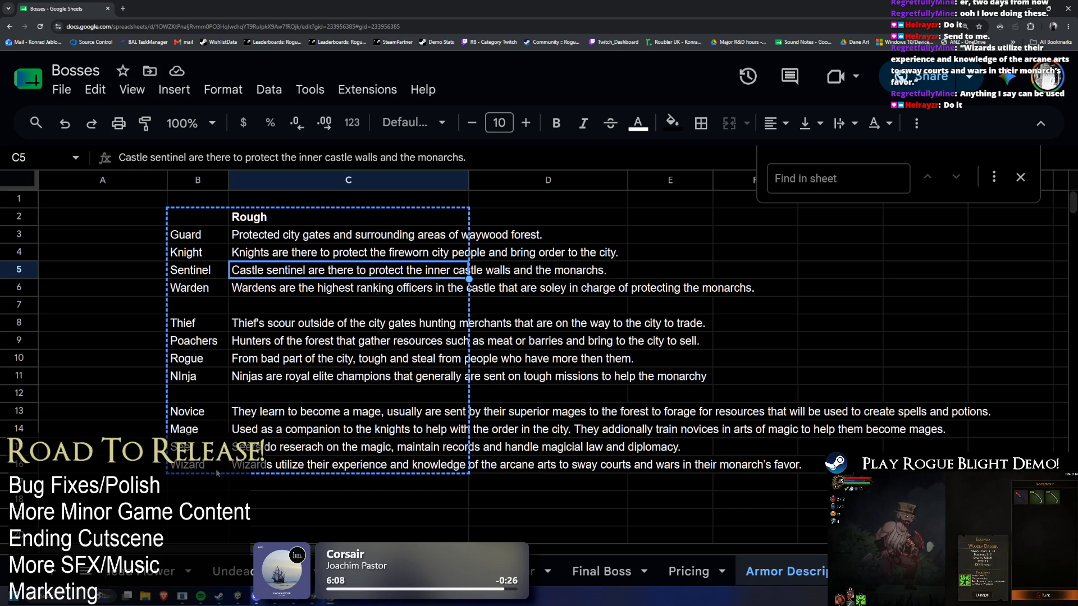
{"action": "left_click", "coordinate": [257, 469]}
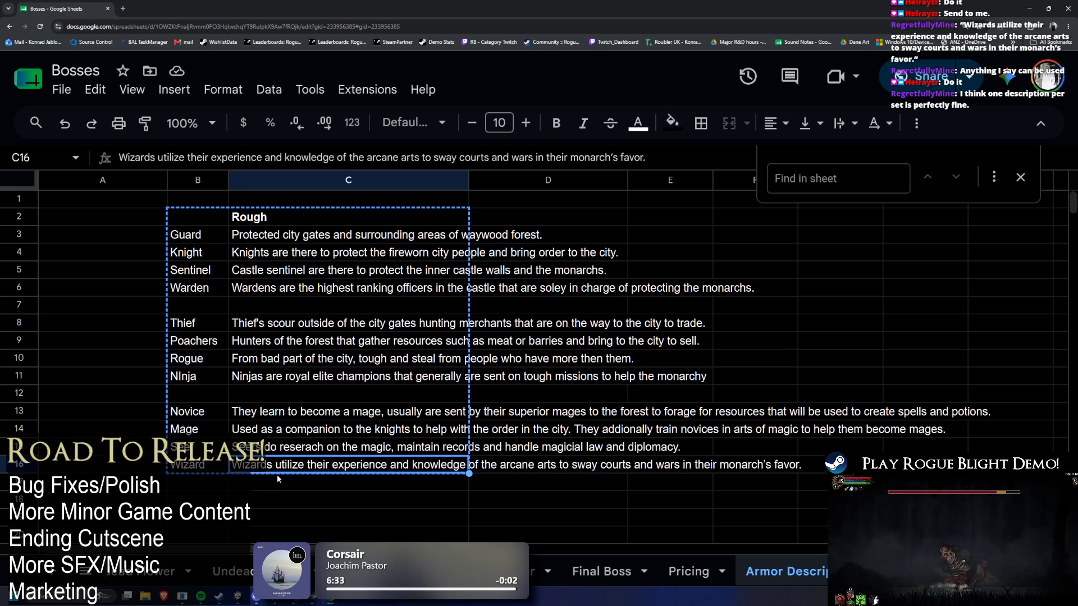
{"action": "left_click", "coordinate": [453, 359]}
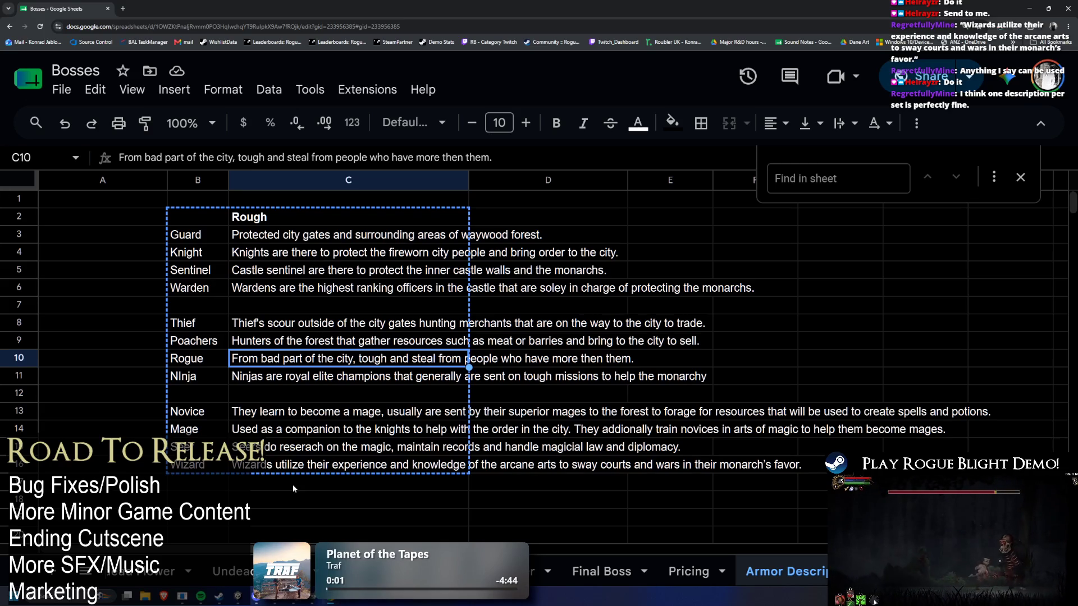
{"action": "key", "text": "alt+Tab"}
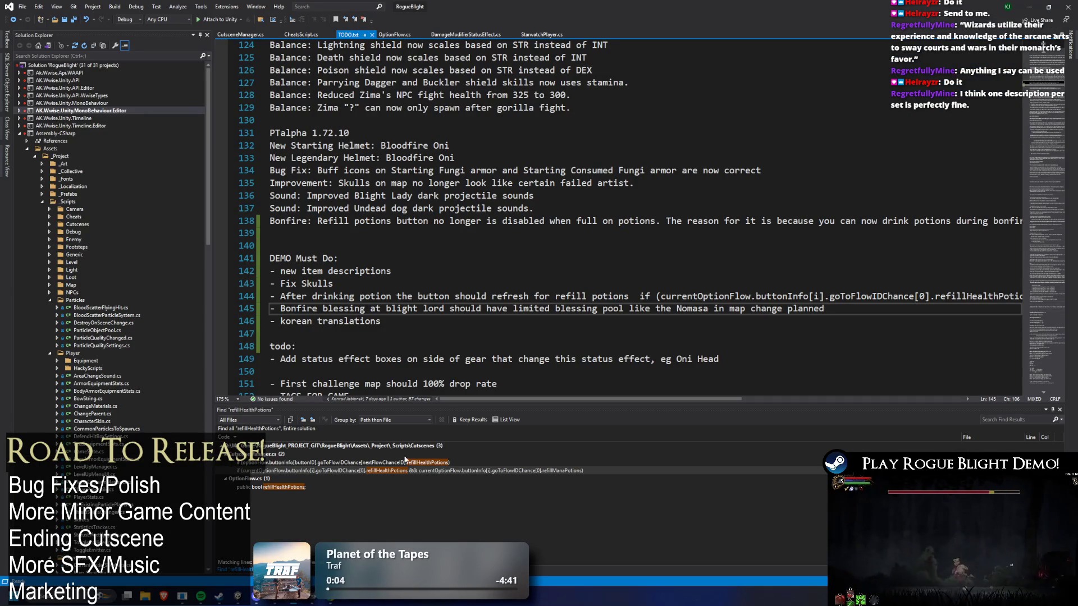
{"action": "scroll", "coordinate": [280, 275], "scroll_direction": "down", "scroll_amount": 3}
{"action": "scroll", "coordinate": [421, 242], "scroll_direction": "up", "scroll_amount": 3}
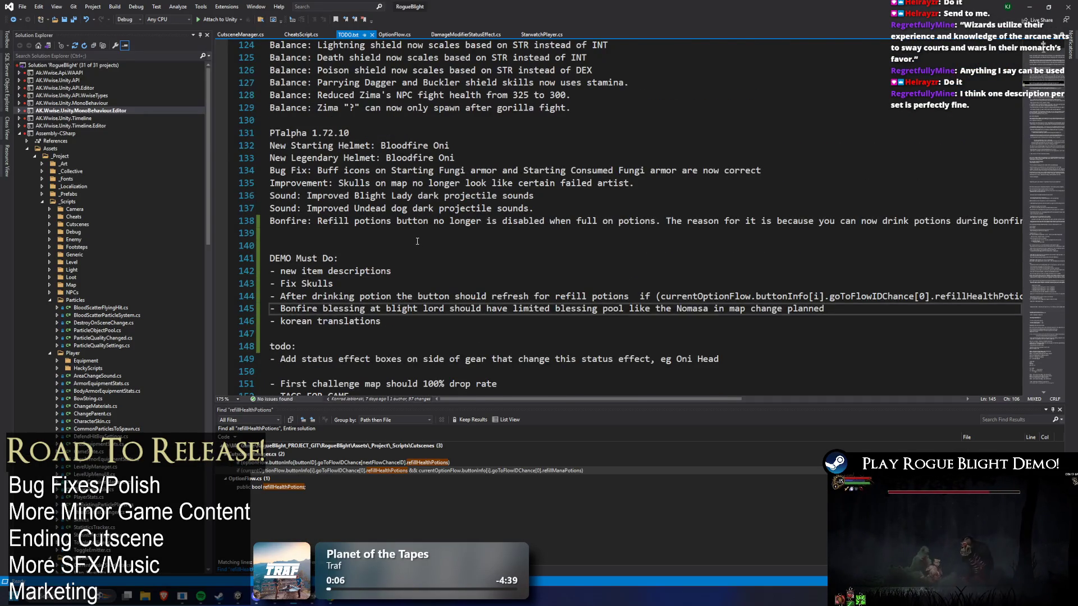
{"action": "scroll", "coordinate": [417, 241], "scroll_direction": "up", "scroll_amount": 1}
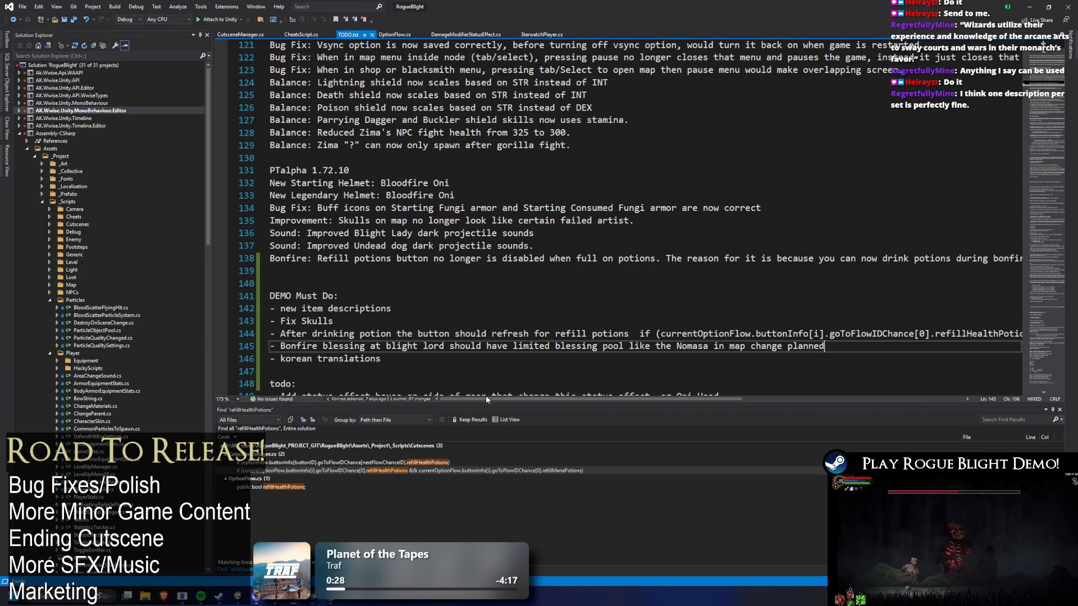
Launch Steam from the Windows search
{"action": "key", "text": "super"}
{"action": "type", "text": "stea"}
{"action": "key", "text": "Return"}
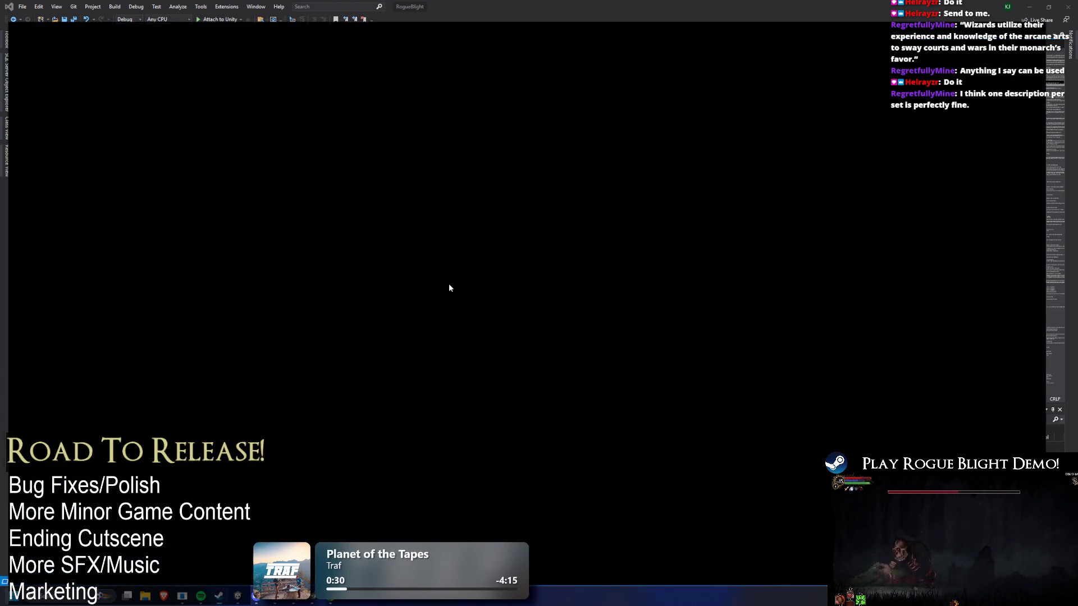
Launch Rogue Blight Demo from the Steam library, start a game on a save slot, then leave for Steam
{"action": "left_click", "coordinate": [126, 115]}
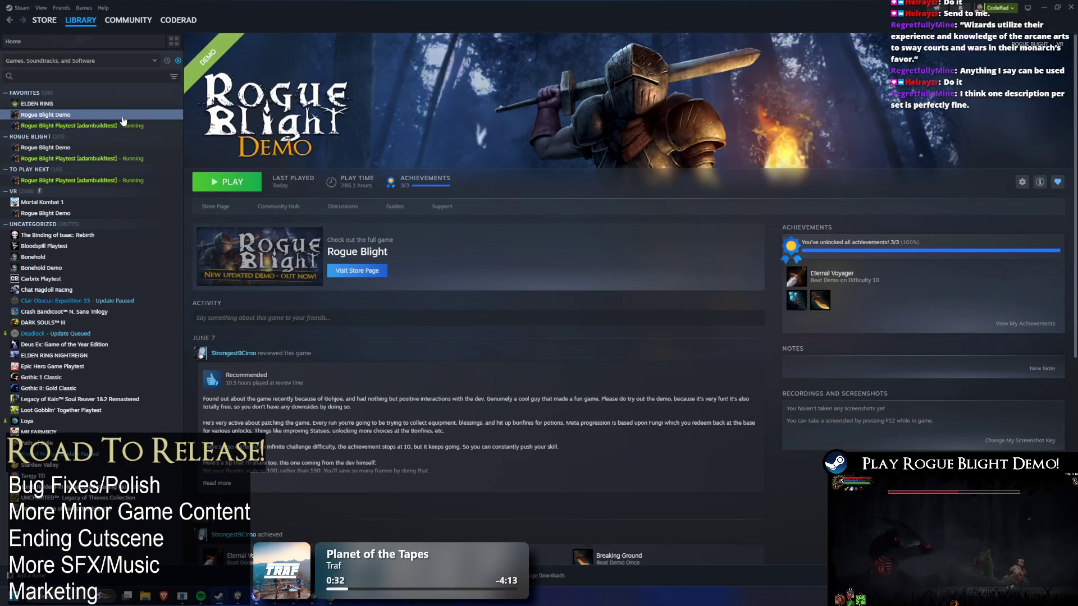
{"action": "left_click", "coordinate": [210, 186]}
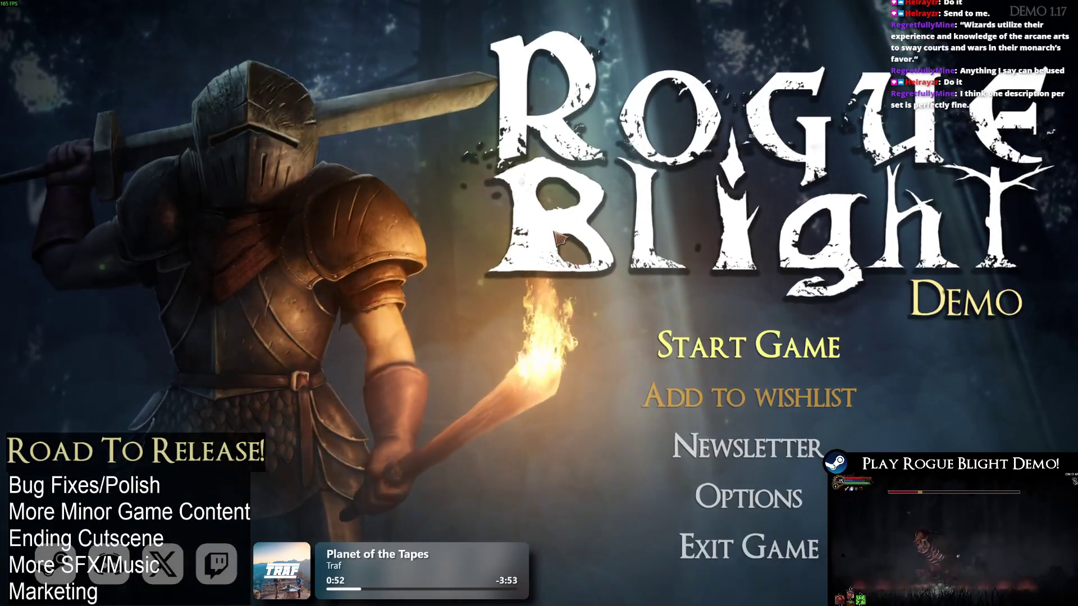
{"action": "left_click", "coordinate": [747, 345]}
{"action": "left_click", "coordinate": [726, 286]}
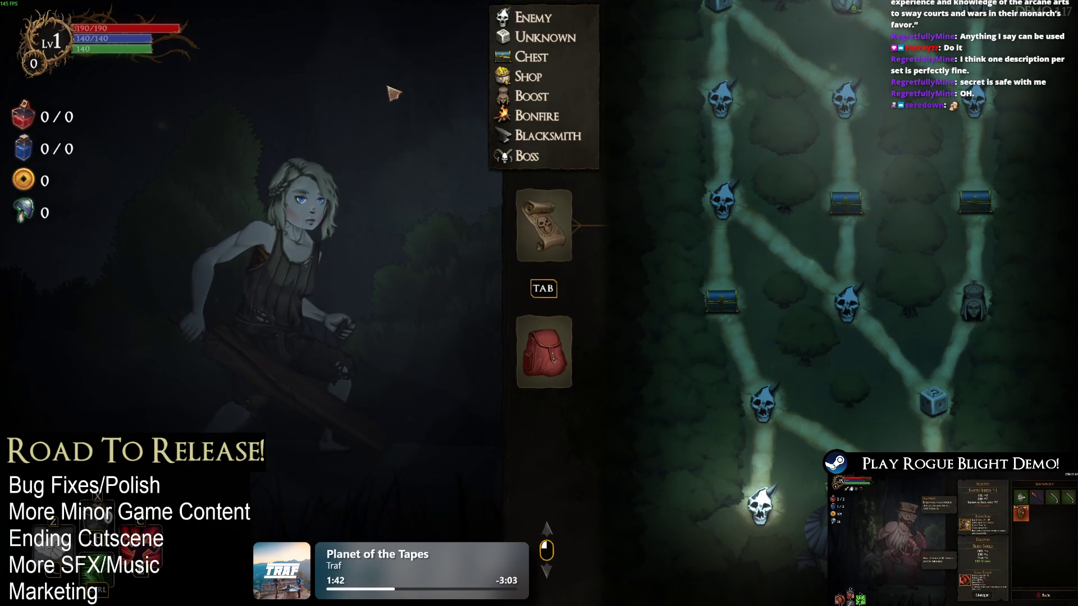
{"action": "key", "text": "alt+Tab"}
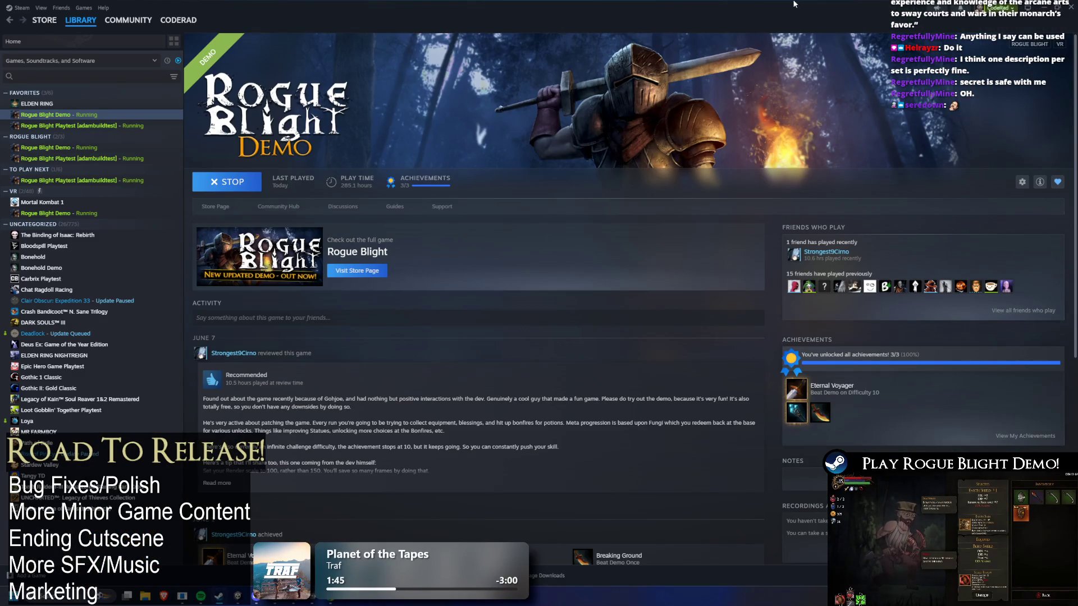
Switch through the TODO notes to the Unity editor running the game
{"action": "key", "text": "alt+Tab"}
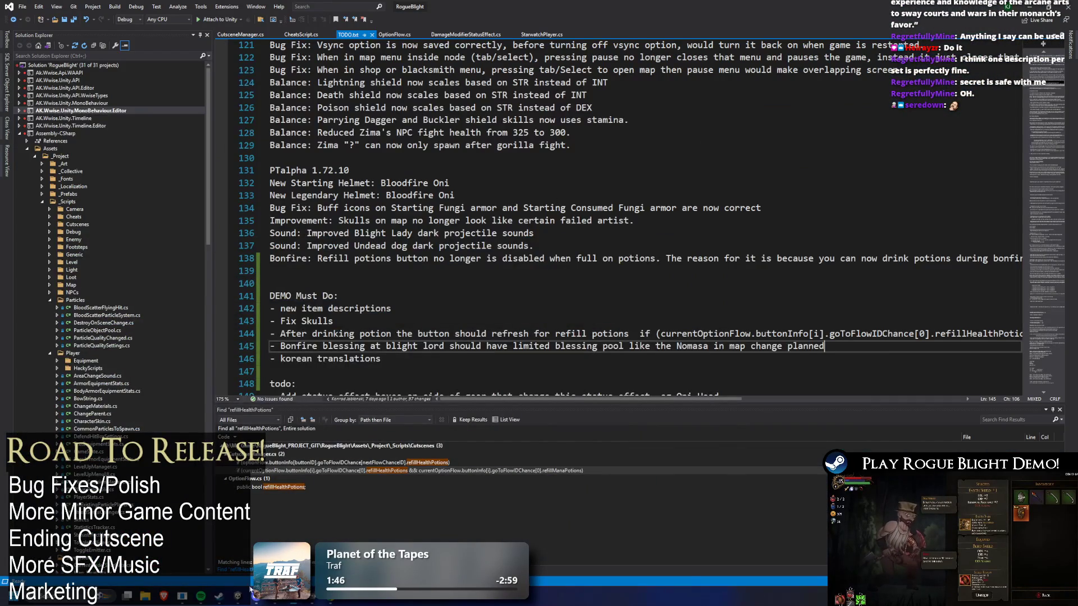
{"action": "left_click", "coordinate": [240, 596]}
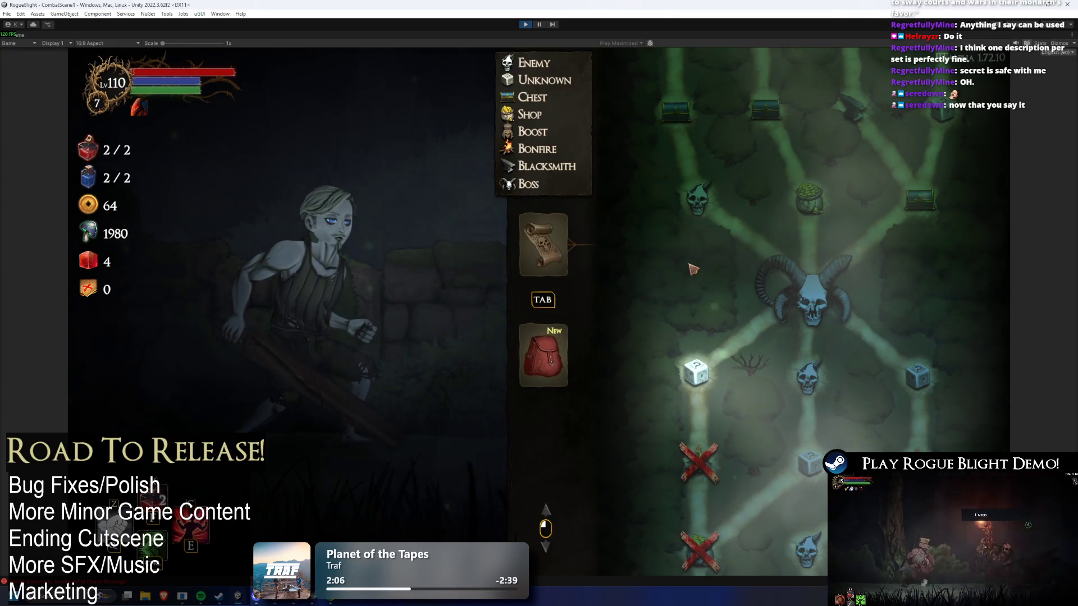
{"action": "scroll", "coordinate": [864, 310], "scroll_direction": "up", "scroll_amount": 5}
{"action": "scroll", "coordinate": [864, 309], "scroll_direction": "up", "scroll_amount": 3}
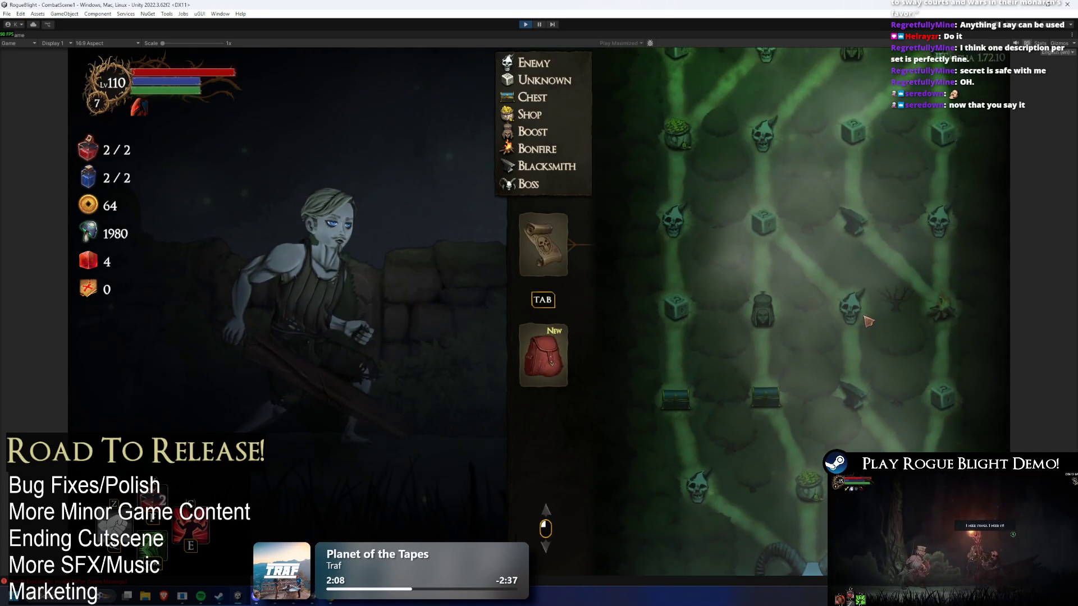
{"action": "scroll", "coordinate": [785, 494], "scroll_direction": "down", "scroll_amount": 10}
{"action": "scroll", "coordinate": [786, 493], "scroll_direction": "down", "scroll_amount": 8}
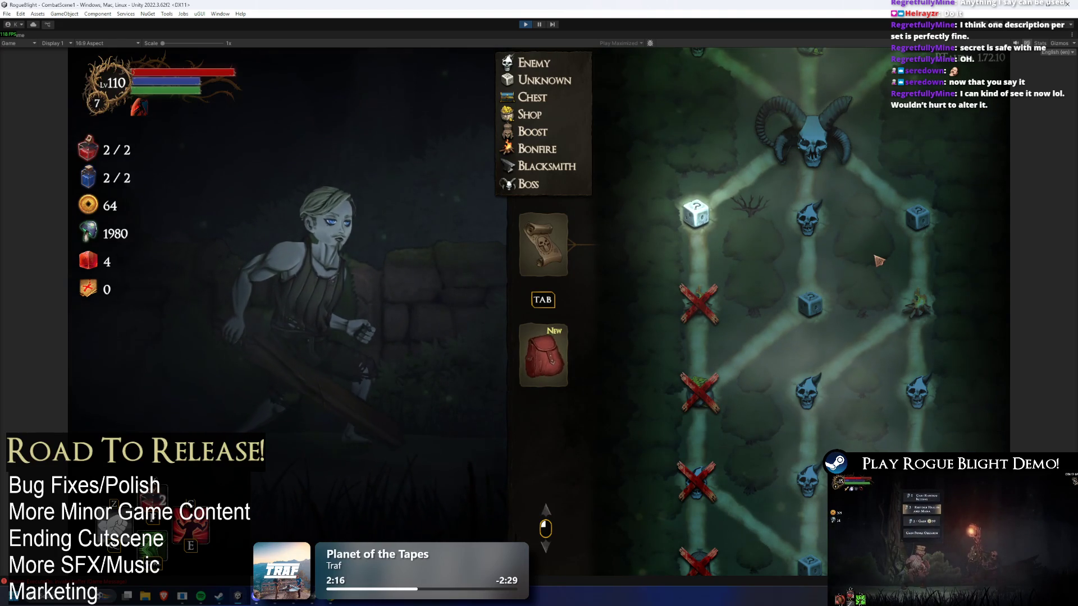
{"action": "scroll", "coordinate": [726, 325], "scroll_direction": "up", "scroll_amount": 3}
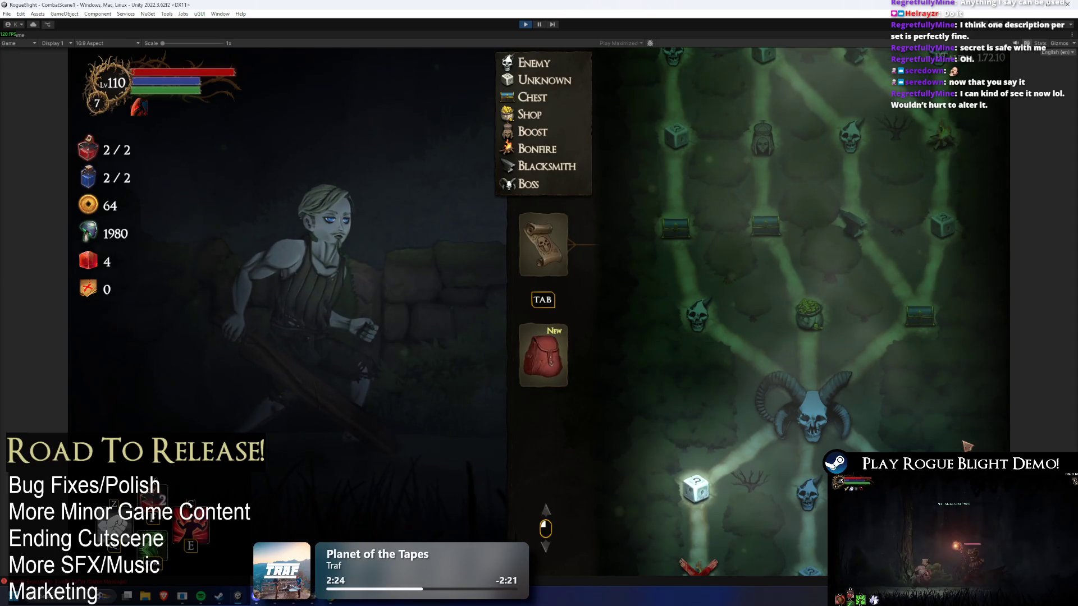
Return from the Unity map view to the TODO notes in Visual Studio
{"action": "key", "text": "alt+Tab"}
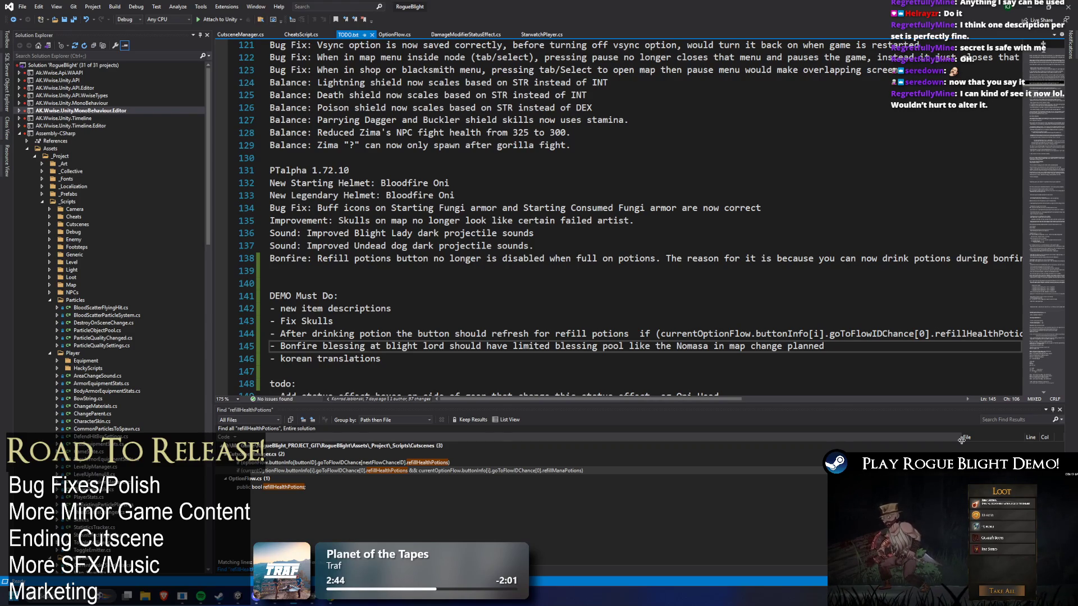
{"action": "scroll", "coordinate": [506, 289], "scroll_direction": "down", "scroll_amount": 2}
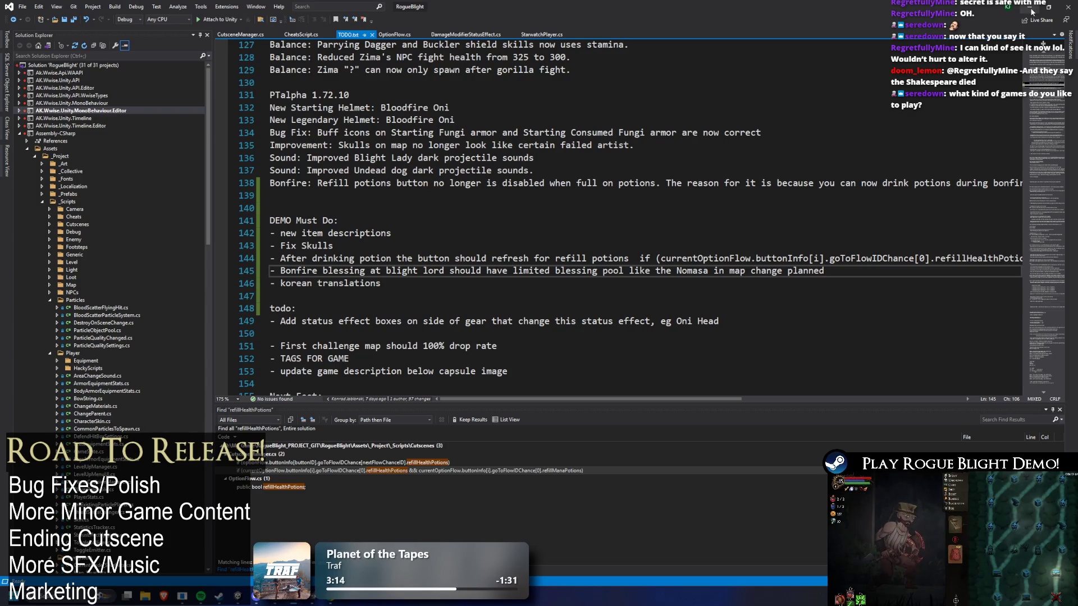
Switch from the TODO notes back to the Unity editor
{"action": "key", "text": "alt+Tab"}
Stop the game and inspect the bonfire option's Refill Potions and Choose Additional Potion button entries
{"action": "left_click", "coordinate": [527, 24]}
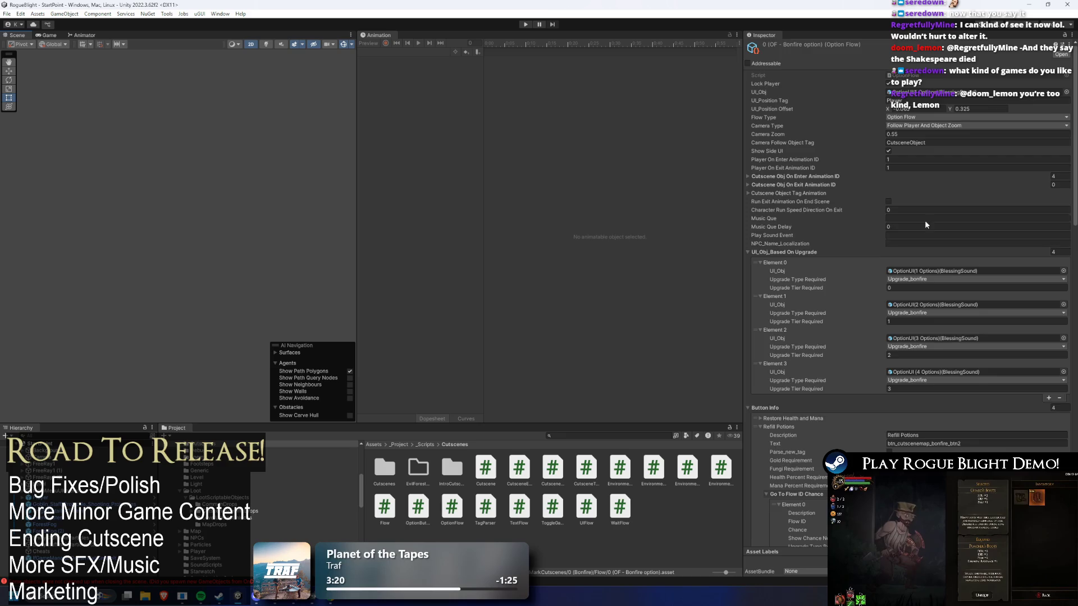
{"action": "scroll", "coordinate": [926, 230], "scroll_direction": "down", "scroll_amount": 3}
{"action": "scroll", "coordinate": [927, 211], "scroll_direction": "down", "scroll_amount": 3}
{"action": "scroll", "coordinate": [934, 167], "scroll_direction": "down", "scroll_amount": 3}
{"action": "scroll", "coordinate": [934, 168], "scroll_direction": "down", "scroll_amount": 2}
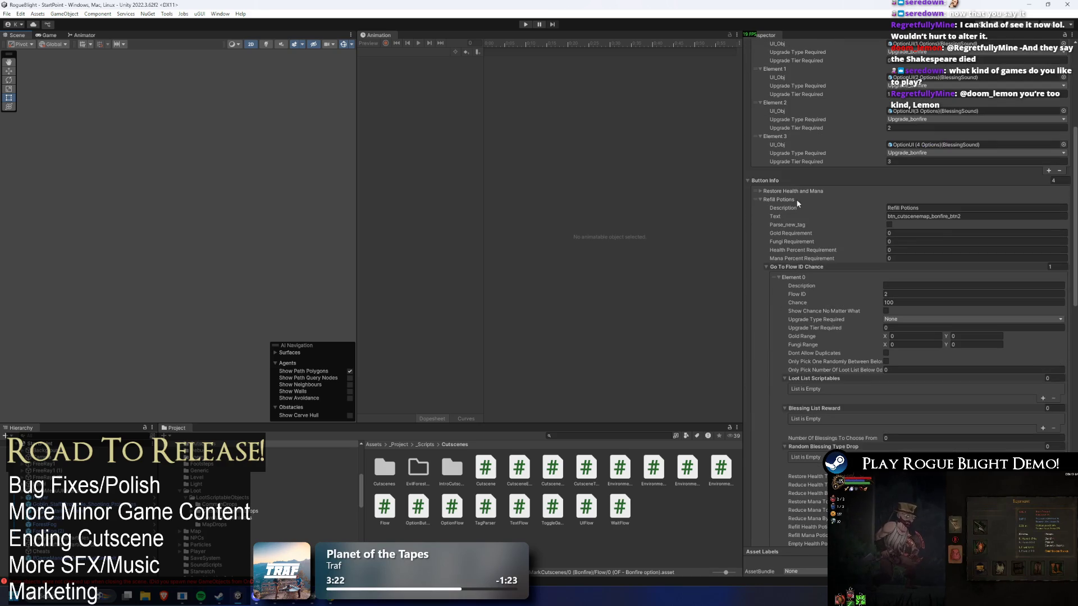
{"action": "left_click", "coordinate": [772, 201]}
{"action": "left_click", "coordinate": [784, 207]}
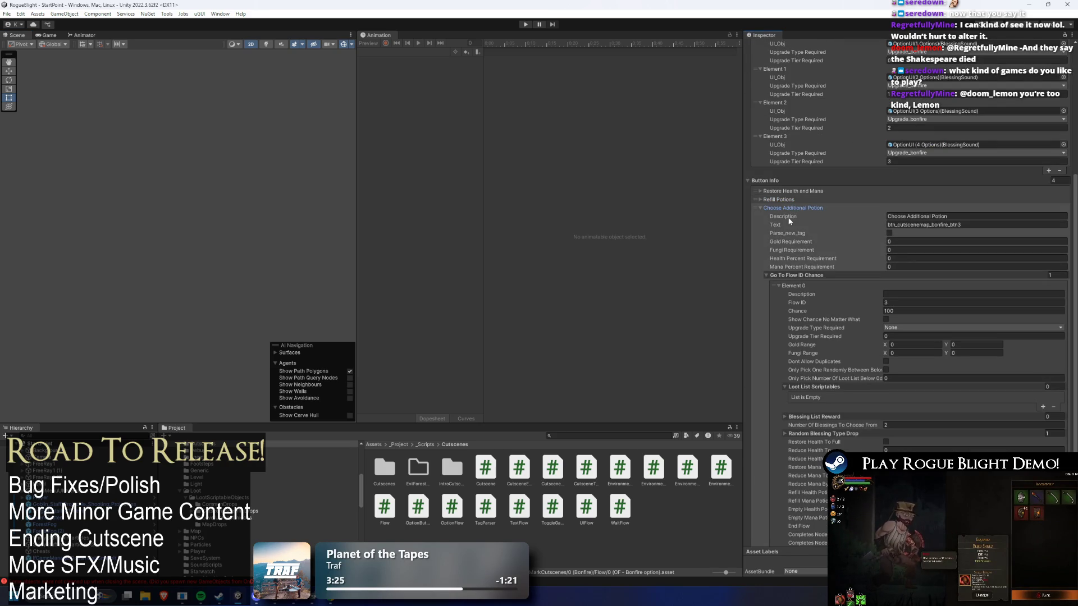
{"action": "left_click", "coordinate": [794, 206]}
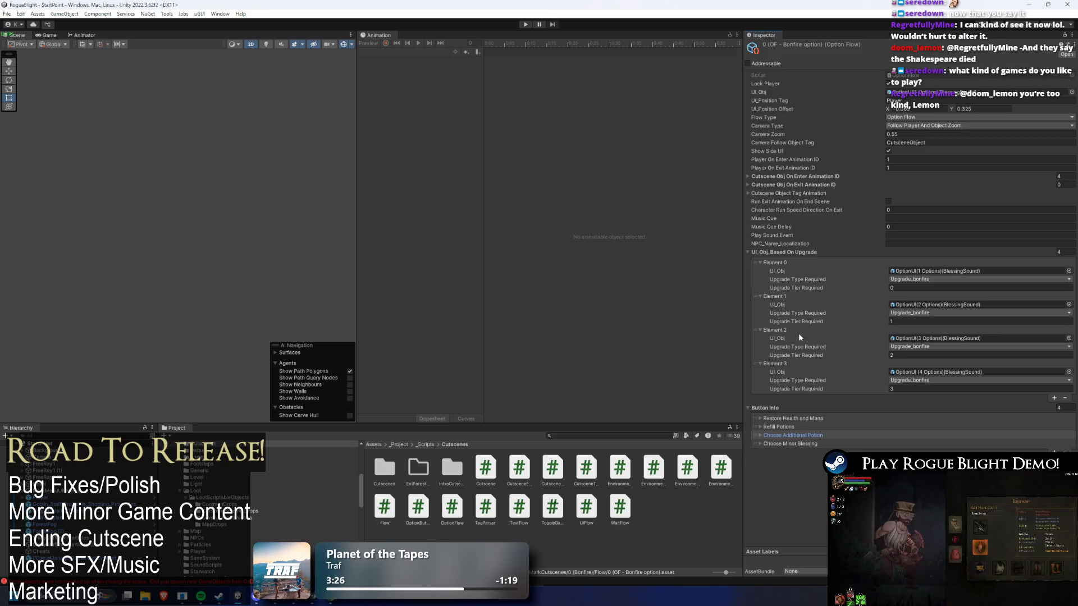
{"action": "left_click", "coordinate": [782, 252]}
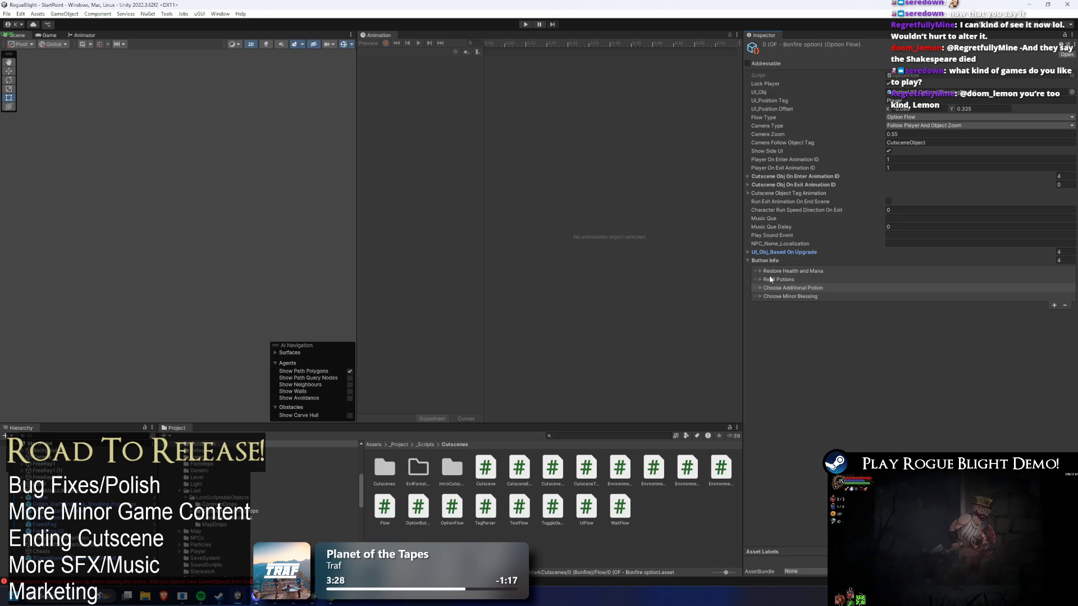
Focus the Project asset search, then bring the Bosses sheet back up
{"action": "left_click", "coordinate": [591, 435]}
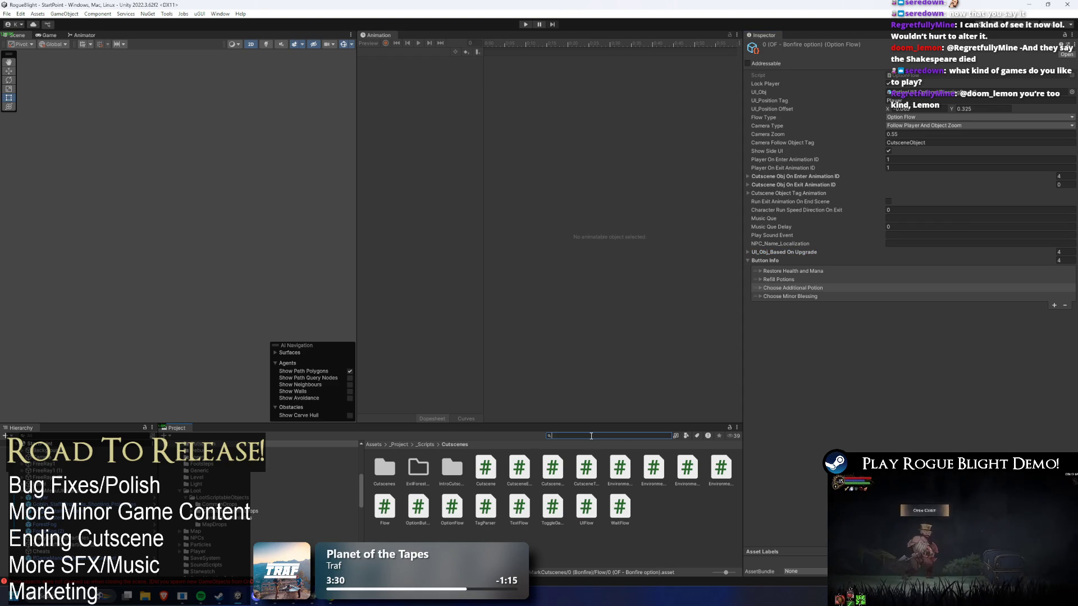
{"action": "left_click", "coordinate": [335, 598]}
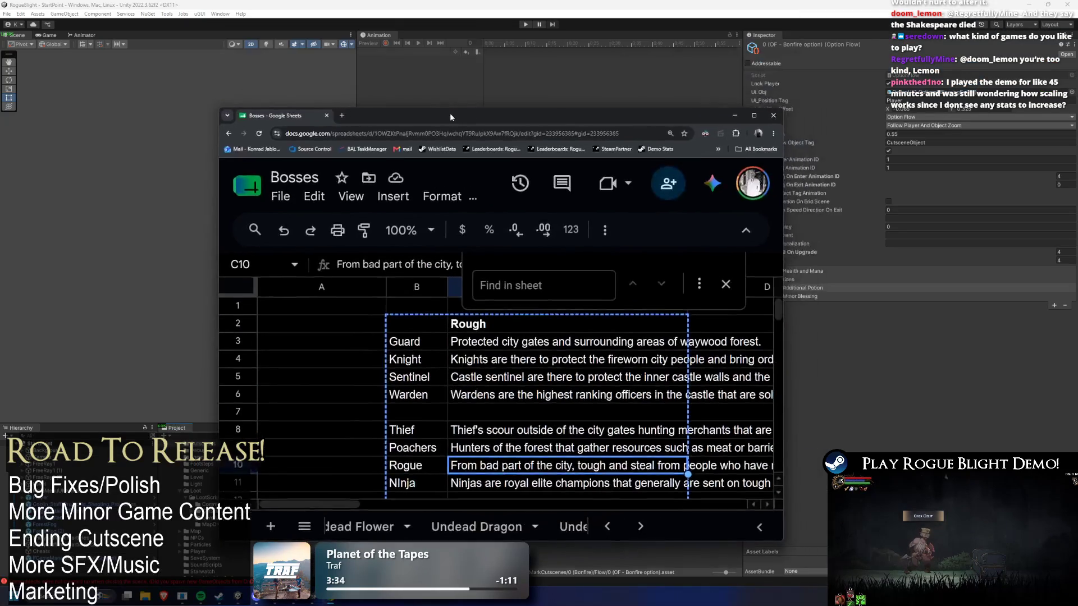
Rearrange the browser window, close a stray new tab, select D4, then switch to the Unity editor
{"action": "left_click_drag", "start_coordinate": [447, 4], "coordinate": [157, 4]}
{"action": "key", "text": "ctrl+t"}
{"action": "key", "text": "ctrl+w"}
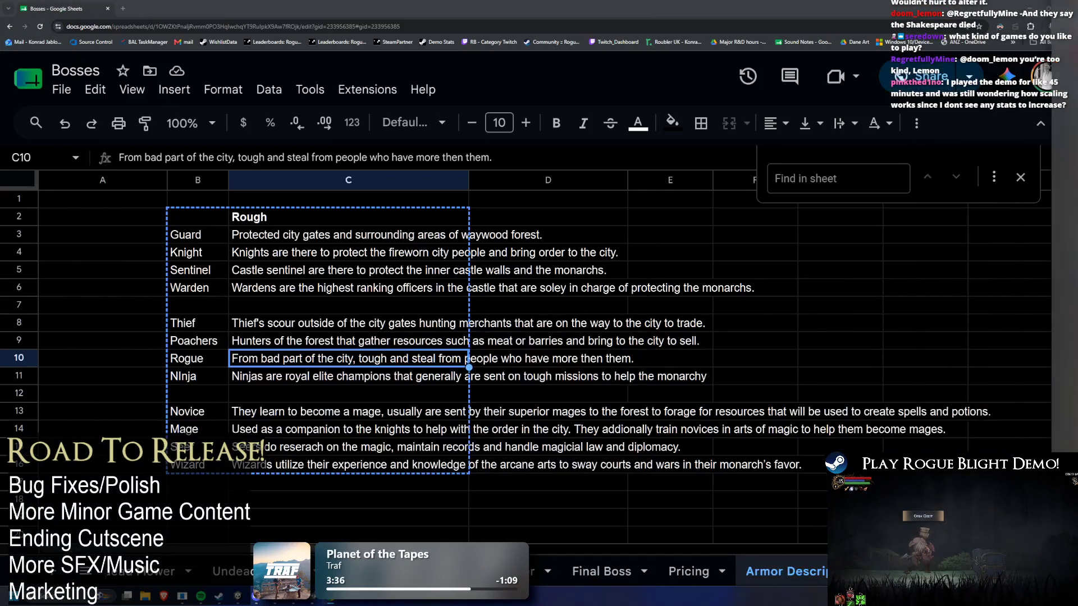
{"action": "left_click_drag", "start_coordinate": [589, 7], "coordinate": [701, 4]}
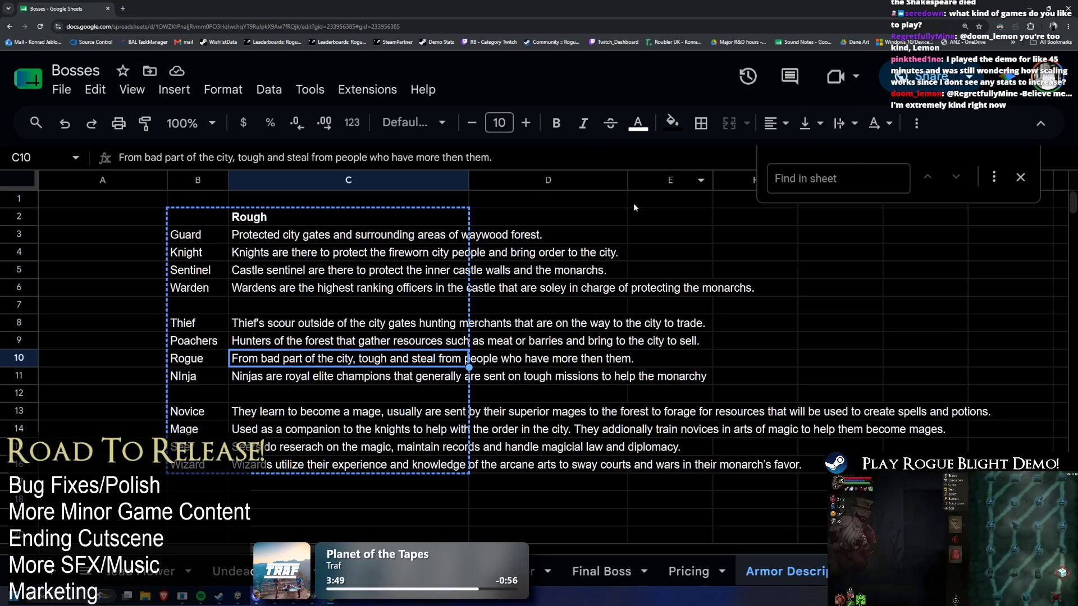
{"action": "left_click", "coordinate": [582, 251]}
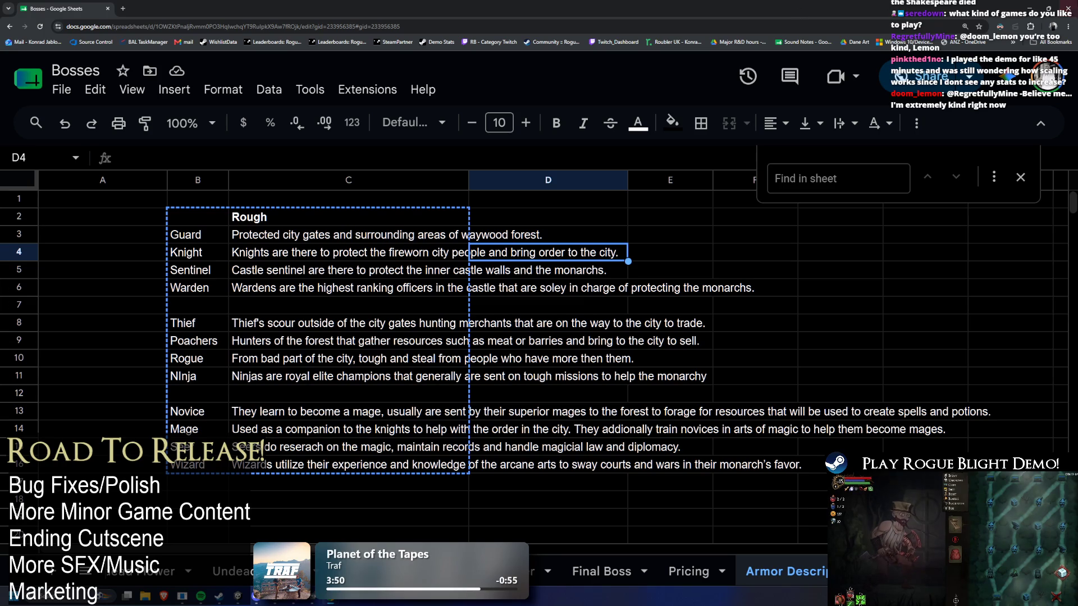
{"action": "key", "text": "alt+Tab"}
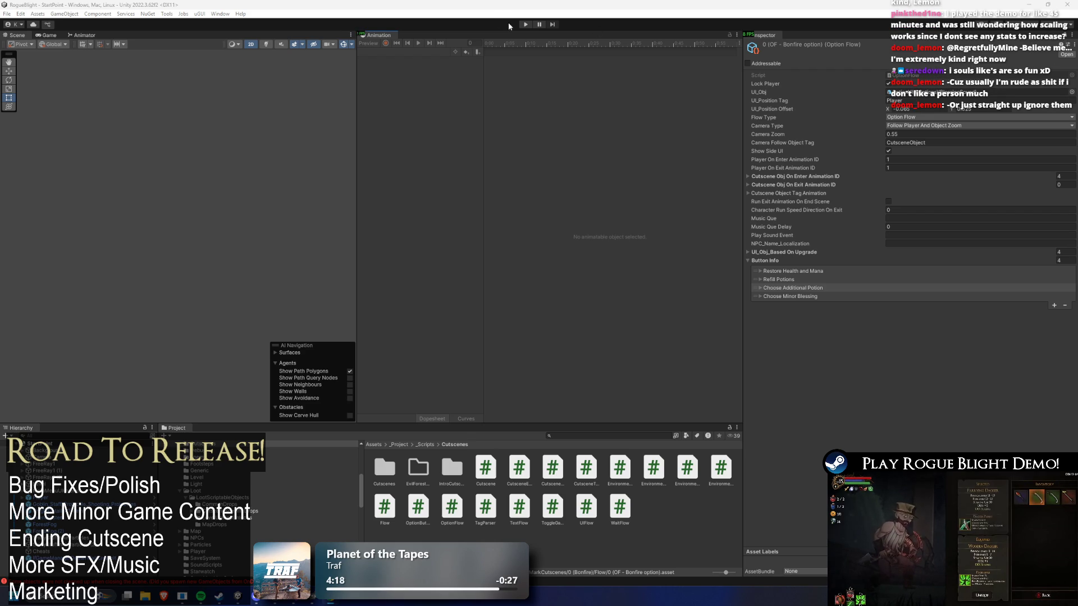
Run the game, load a save slot and abandon the run to reach The Sanctuary camp
{"action": "left_click", "coordinate": [525, 25]}
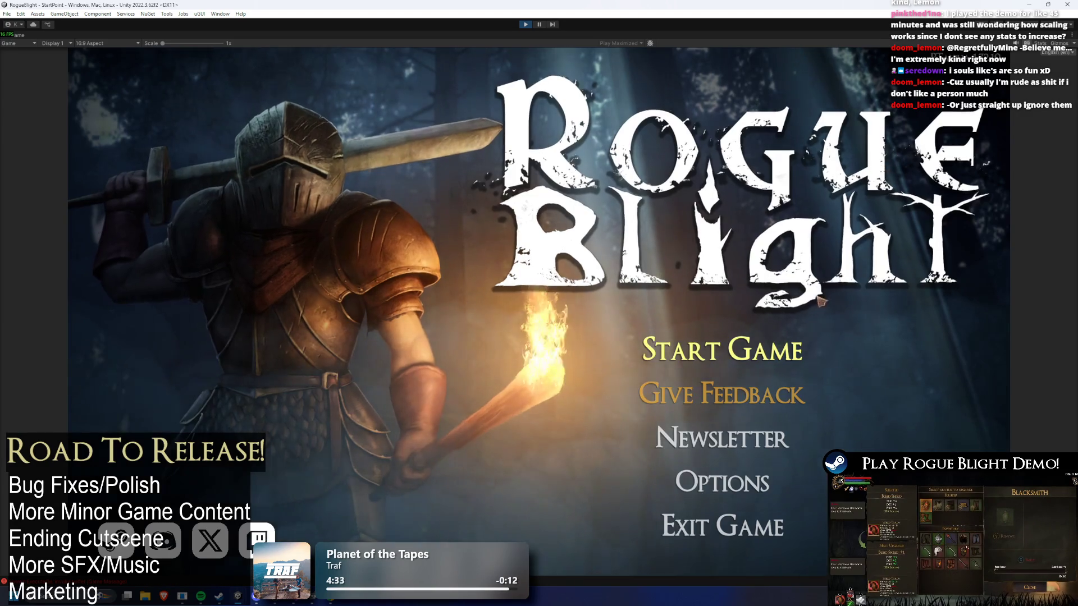
{"action": "key", "text": "Return"}
{"action": "left_click", "coordinate": [758, 294]}
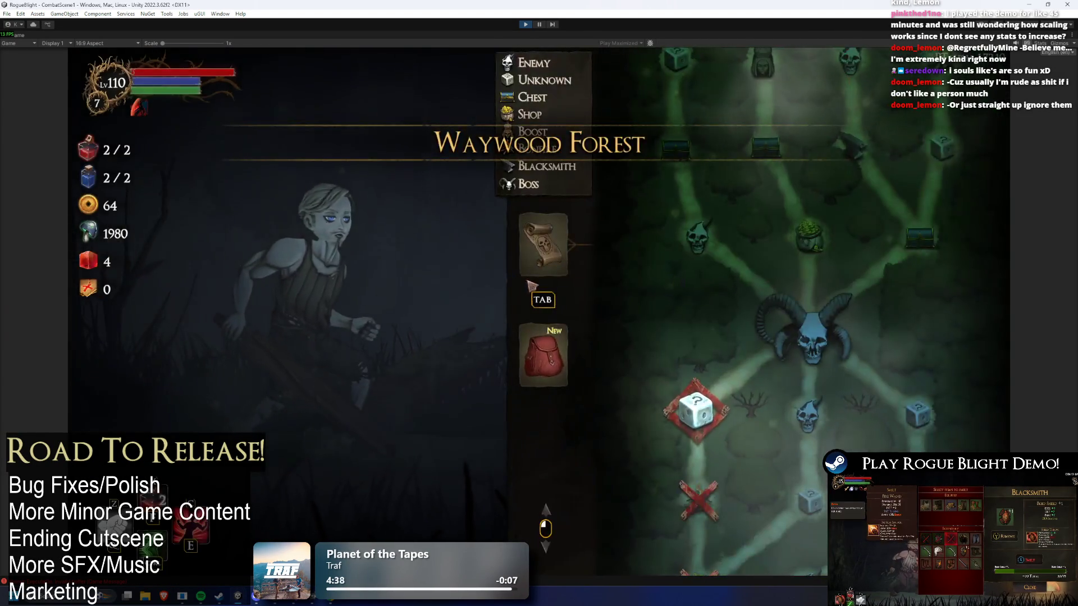
{"action": "key", "text": "Escape"}
{"action": "left_click", "coordinate": [555, 316]}
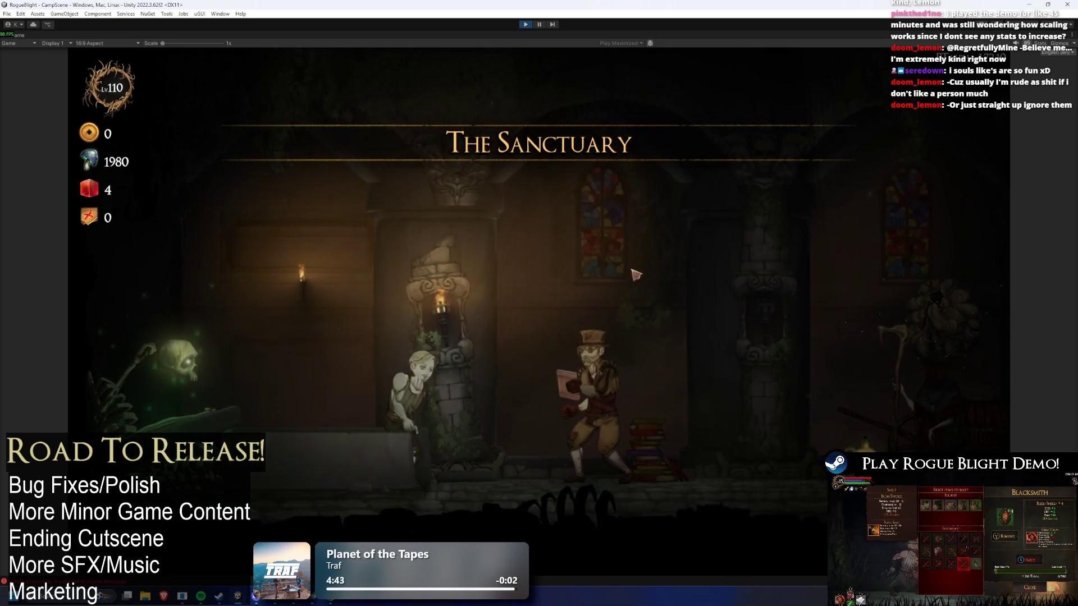
Talk to the upgrades keeper and open the camp General Upgrades pages
{"action": "key", "text": "e"}
{"action": "left_click", "coordinate": [584, 210]}
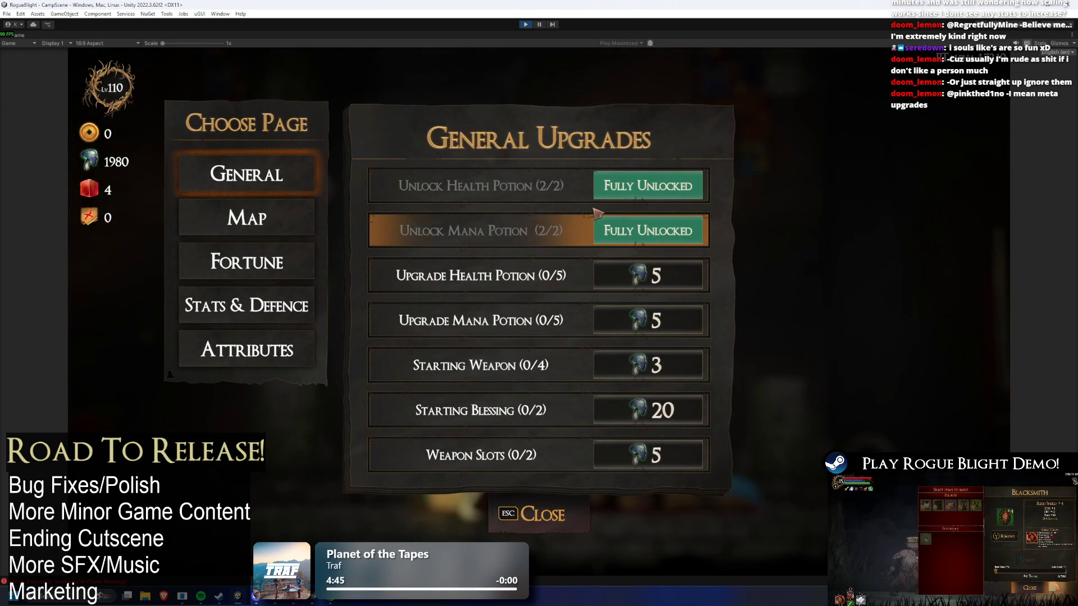
{"action": "mouse_move", "coordinate": [481, 275]}
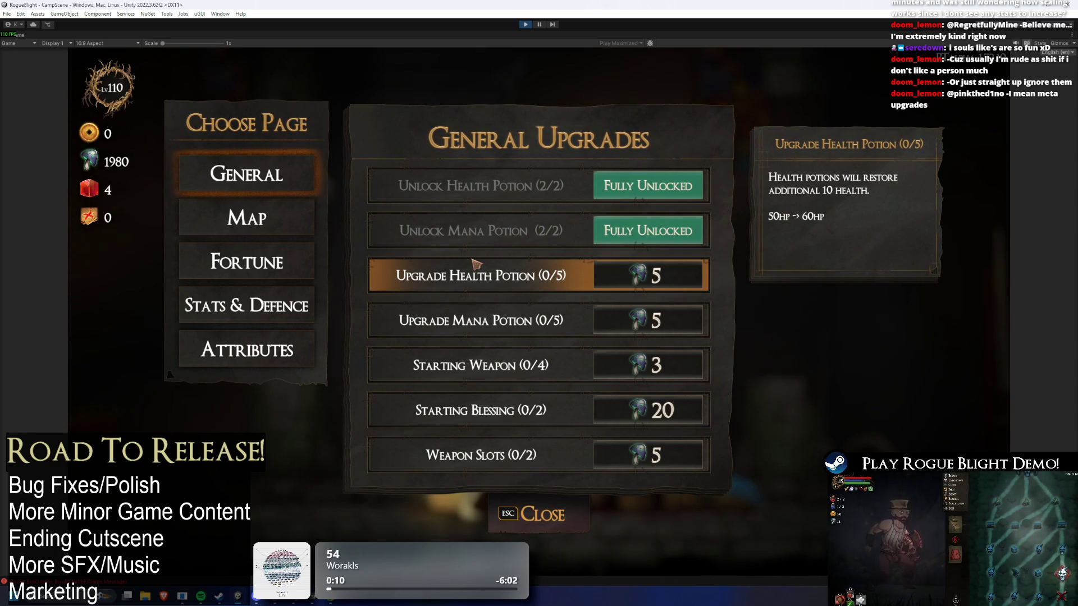
Close the General Upgrades page and walk right toward the map merchant
{"action": "left_click", "coordinate": [539, 514]}
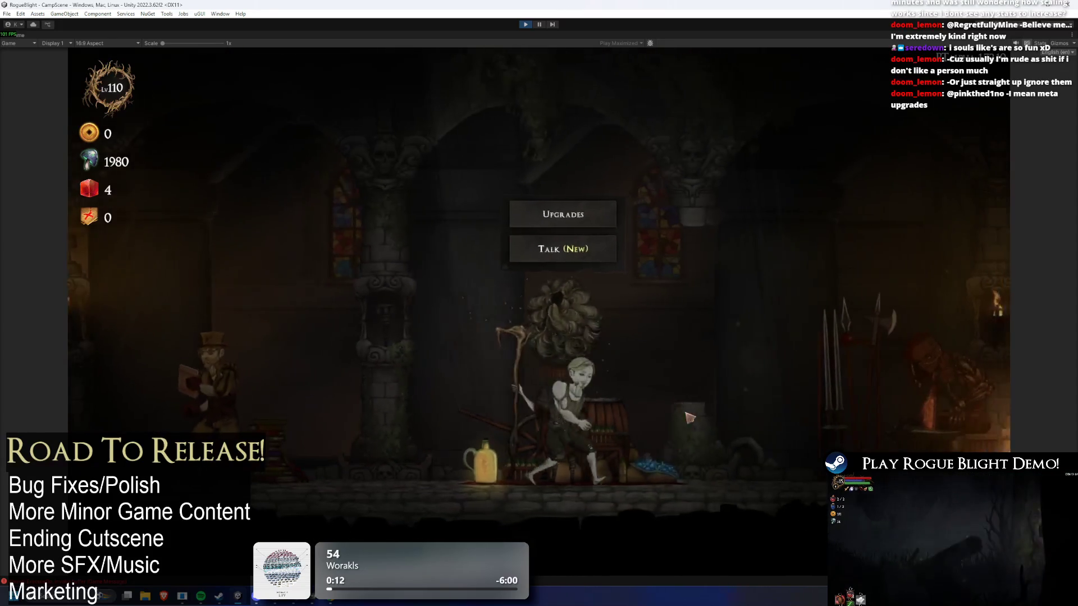
{"action": "key", "text": "d"}
{"action": "key", "text": "d"}
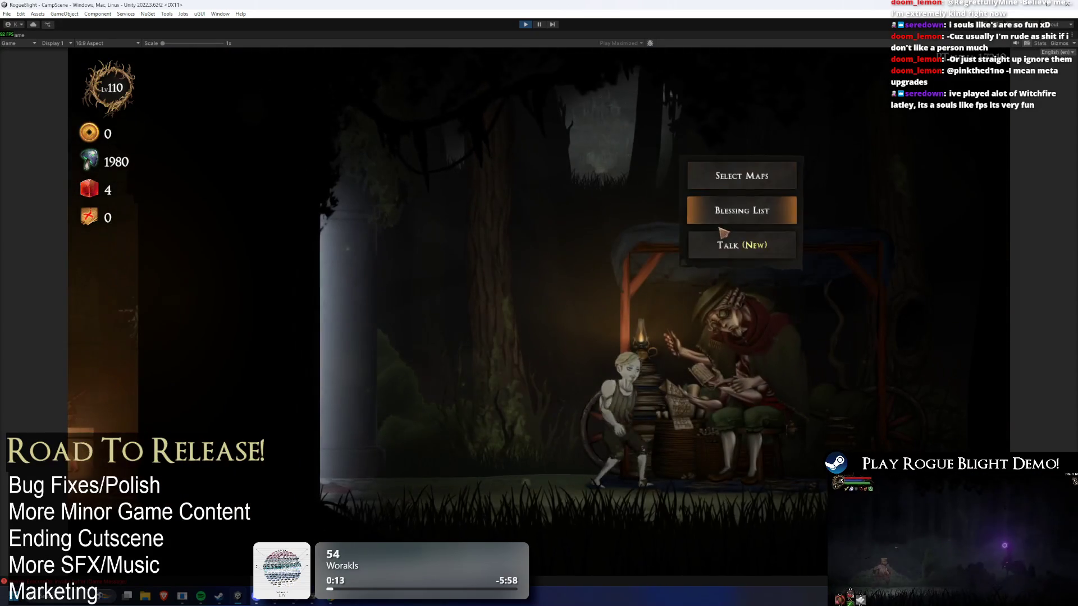
{"action": "left_click", "coordinate": [741, 175]}
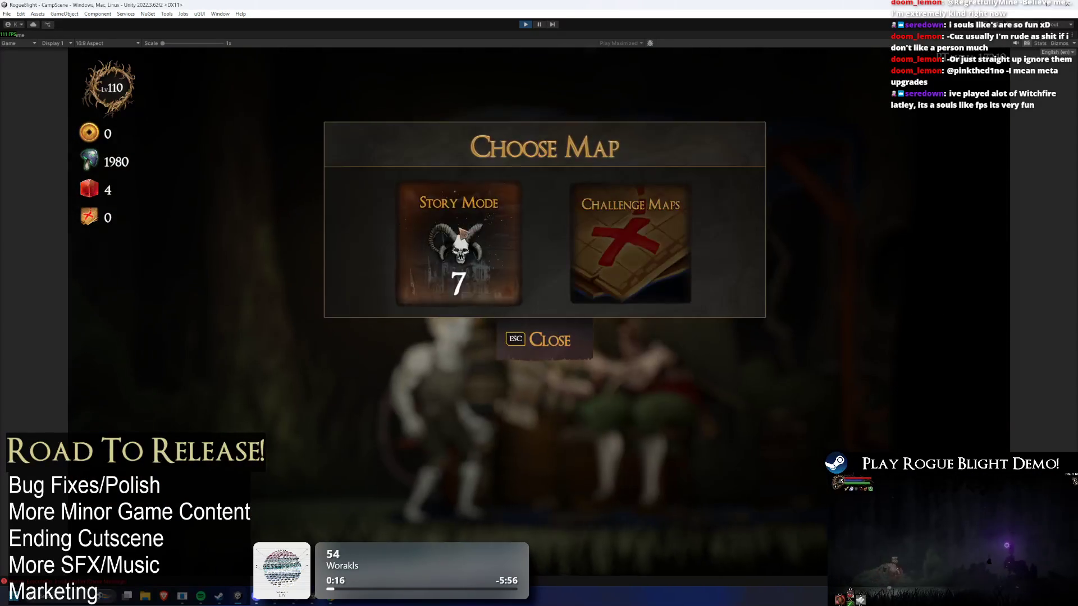
{"action": "left_click", "coordinate": [445, 252]}
{"action": "left_click", "coordinate": [578, 228]}
{"action": "left_click", "coordinate": [578, 227]}
{"action": "left_click", "coordinate": [577, 227]}
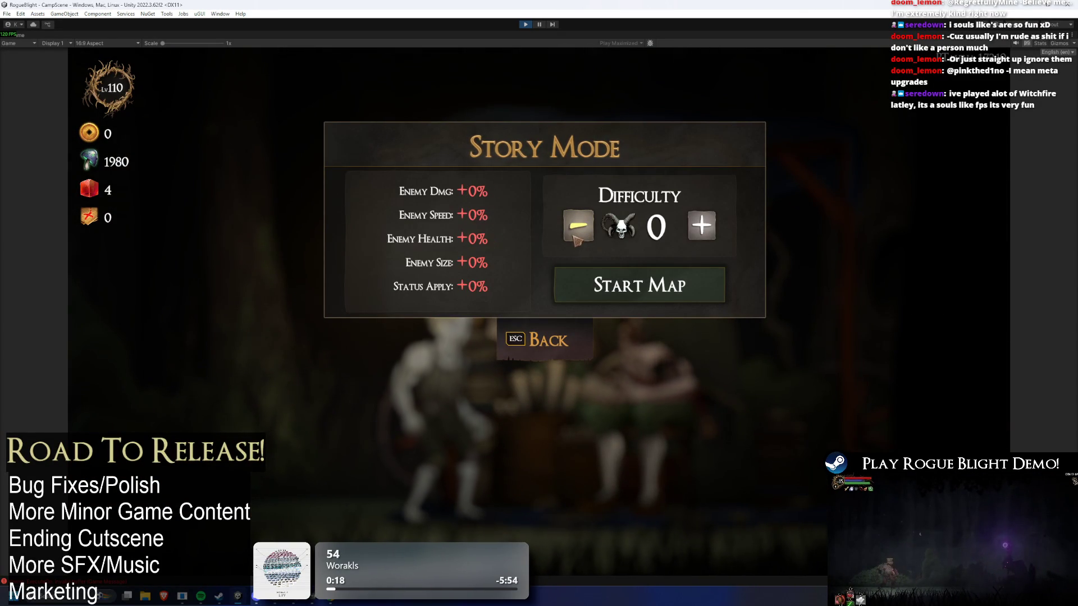
{"action": "left_click", "coordinate": [578, 227]}
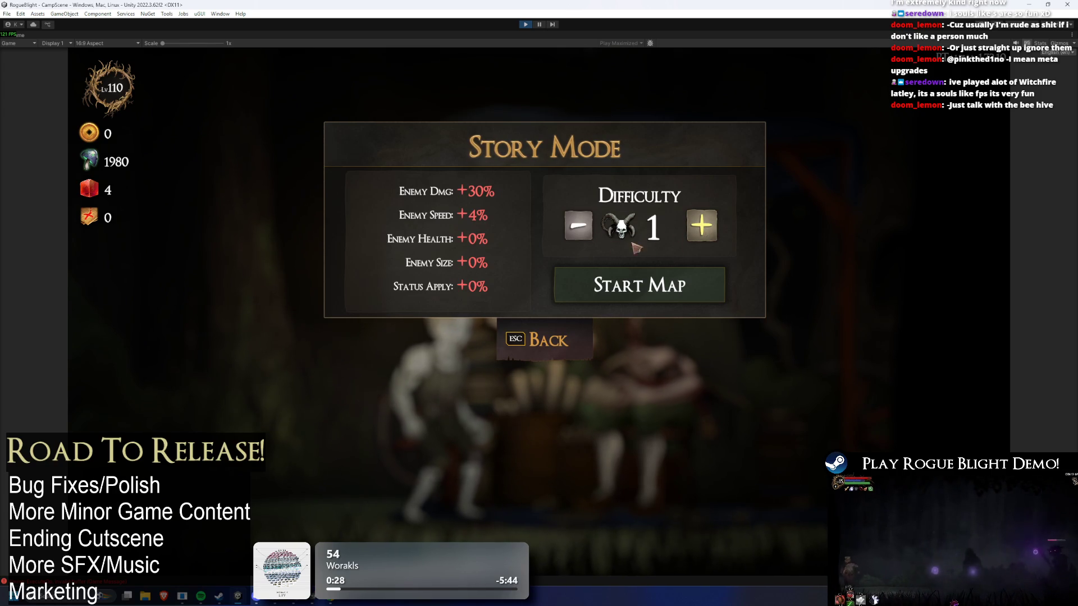
{"action": "left_click", "coordinate": [578, 225]}
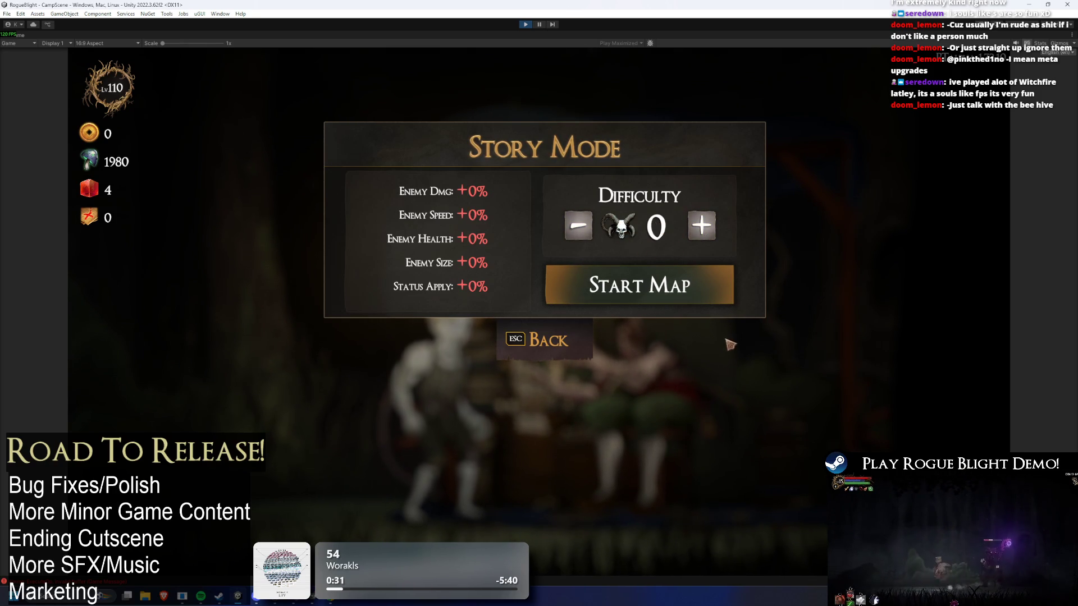
{"action": "left_click", "coordinate": [705, 226]}
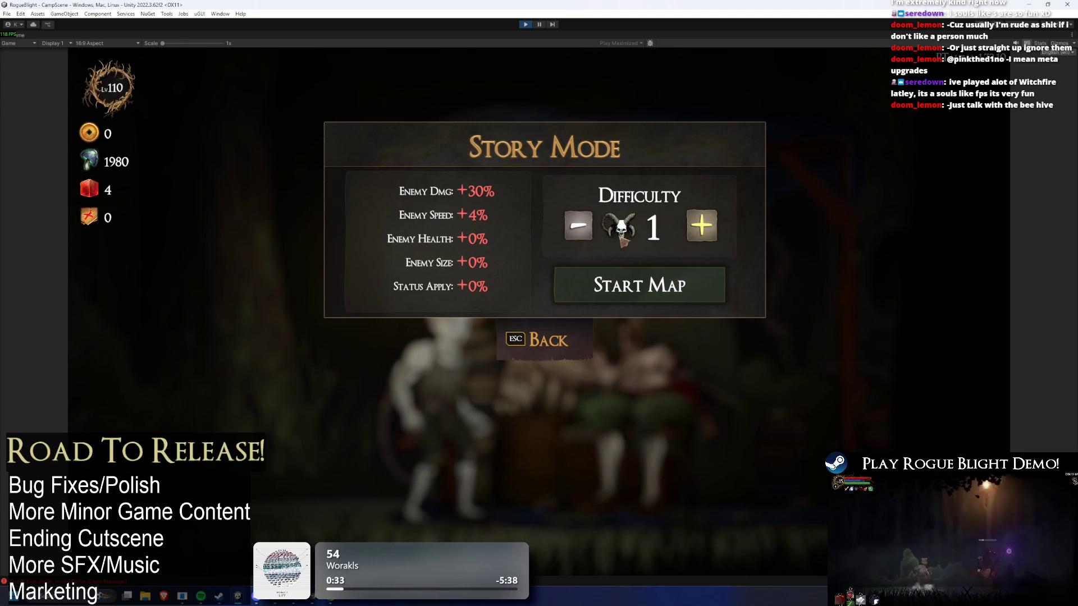
{"action": "left_click", "coordinate": [704, 226]}
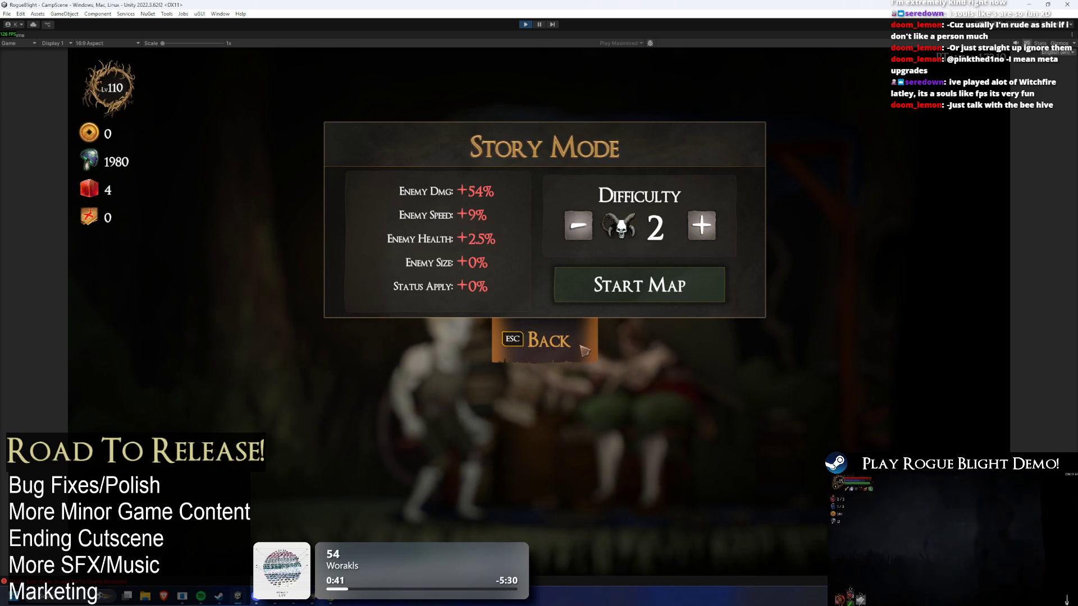
{"action": "left_click", "coordinate": [584, 350]}
{"action": "left_click", "coordinate": [581, 349]}
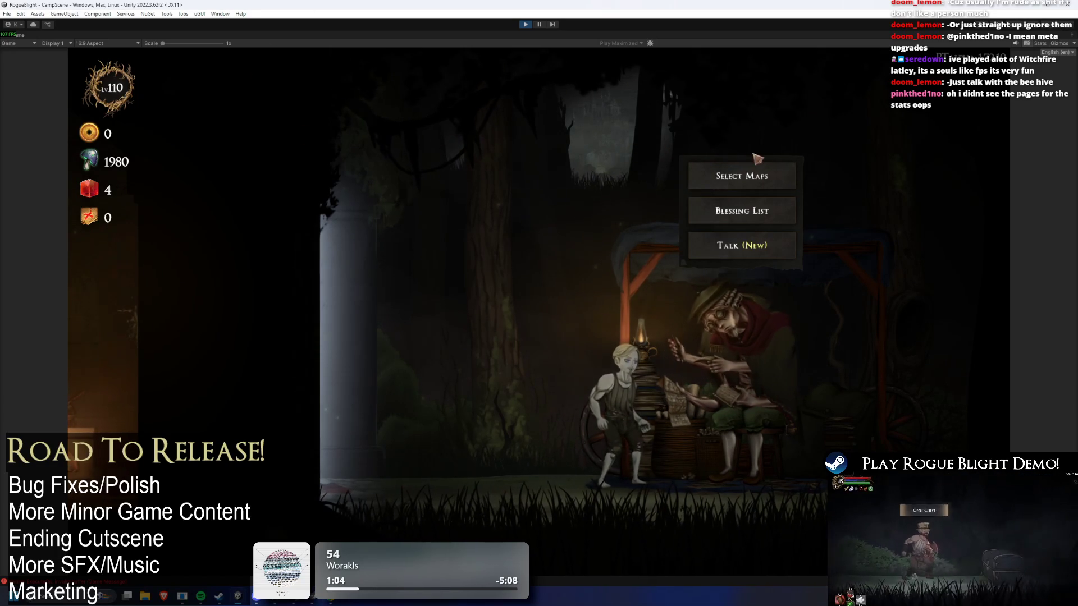
Briefly check blacksmith Kali's gear selection, then bring up the upgrades keeper's camp upgrade pages
{"action": "key", "text": "a"}
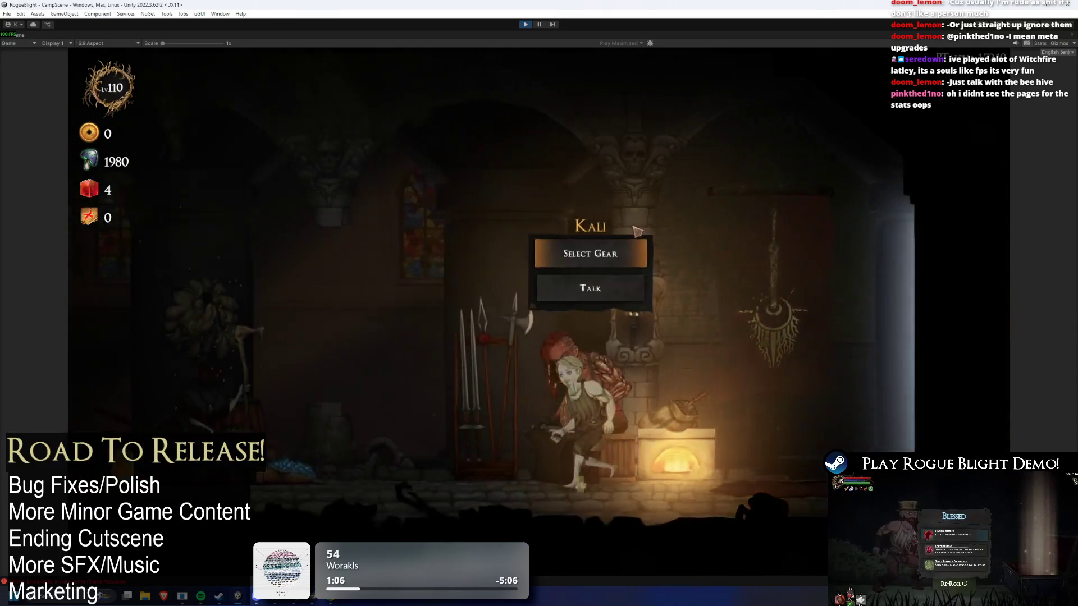
{"action": "left_click", "coordinate": [620, 252]}
{"action": "left_click", "coordinate": [474, 228]}
{"action": "key", "text": "a"}
{"action": "left_click", "coordinate": [553, 211]}
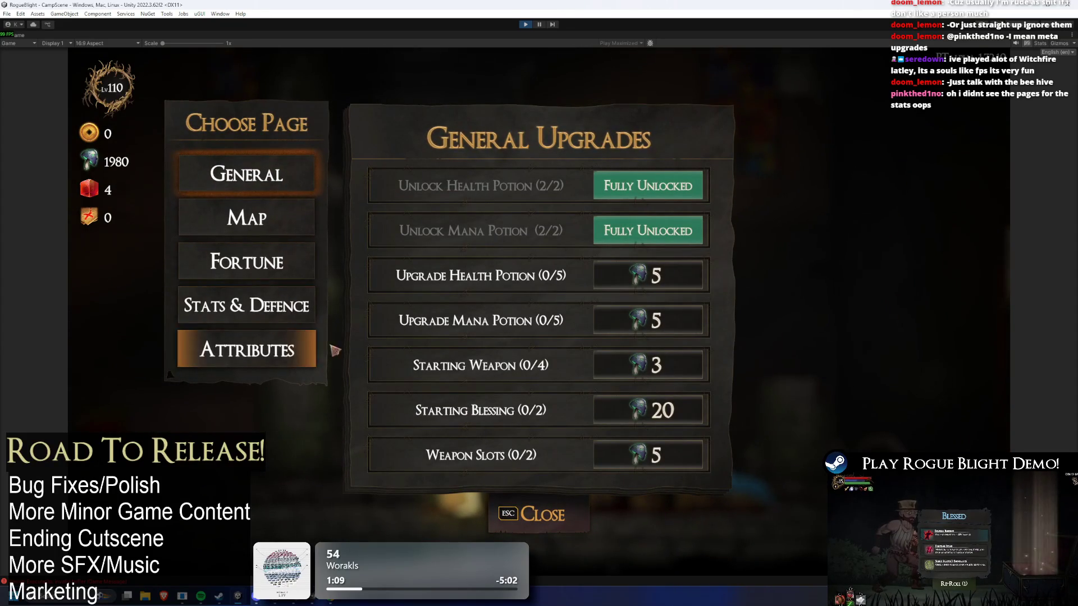
Flip through the Fortune, Stat & Defence, Attribute, General and Map upgrade pages to compare them
{"action": "left_click", "coordinate": [253, 265]}
{"action": "left_click", "coordinate": [266, 305]}
{"action": "left_click", "coordinate": [274, 349]}
{"action": "left_click", "coordinate": [285, 315]}
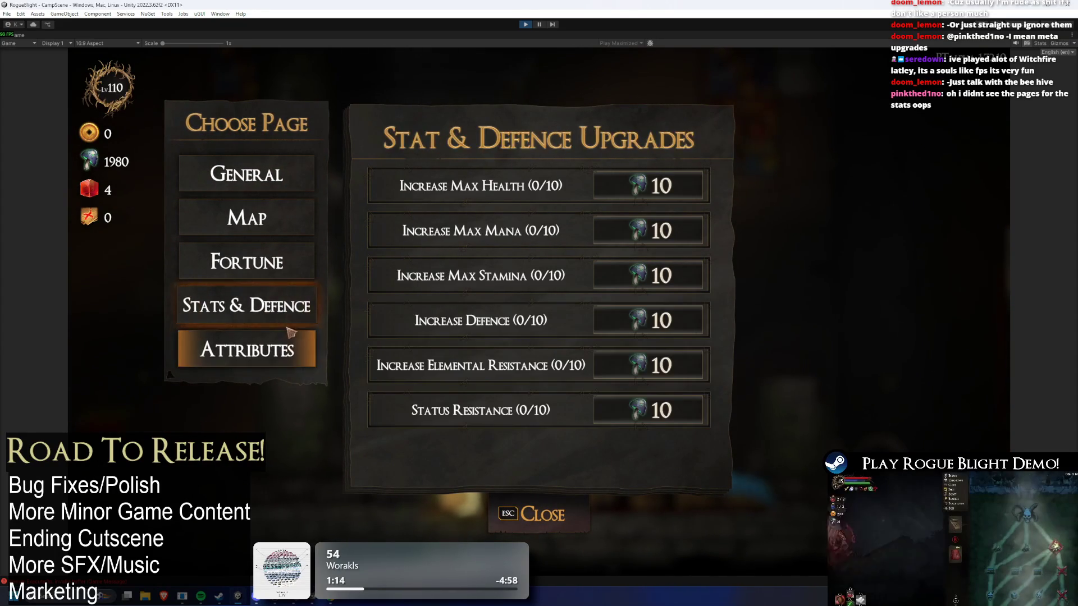
{"action": "left_click", "coordinate": [273, 349]}
{"action": "left_click", "coordinate": [279, 306]}
{"action": "left_click", "coordinate": [274, 262]}
{"action": "left_click", "coordinate": [283, 175]}
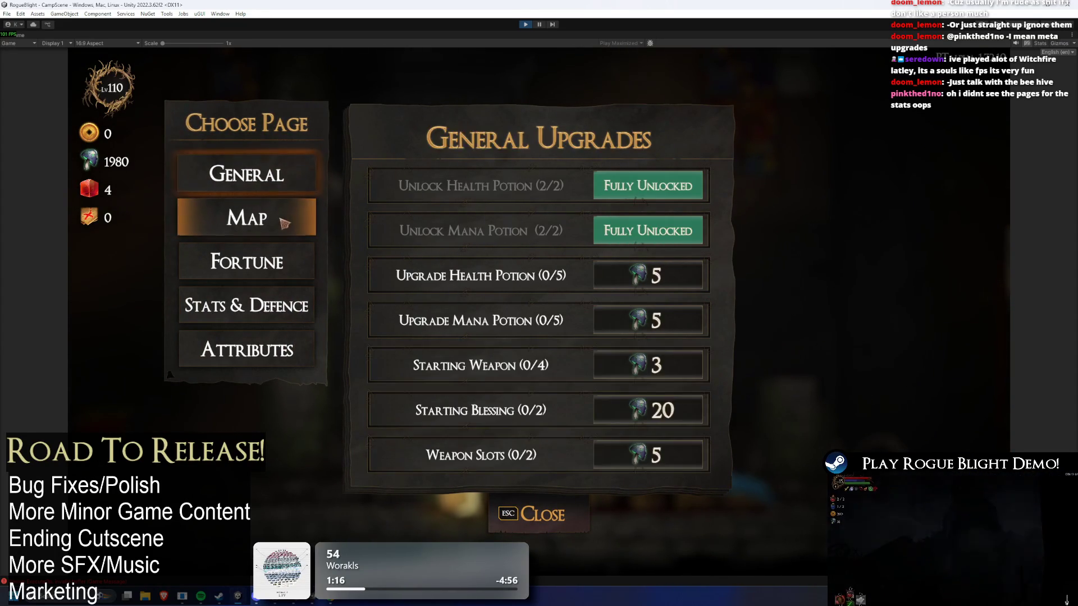
{"action": "left_click", "coordinate": [278, 217]}
{"action": "left_click", "coordinate": [253, 175]}
{"action": "left_click", "coordinate": [253, 218]}
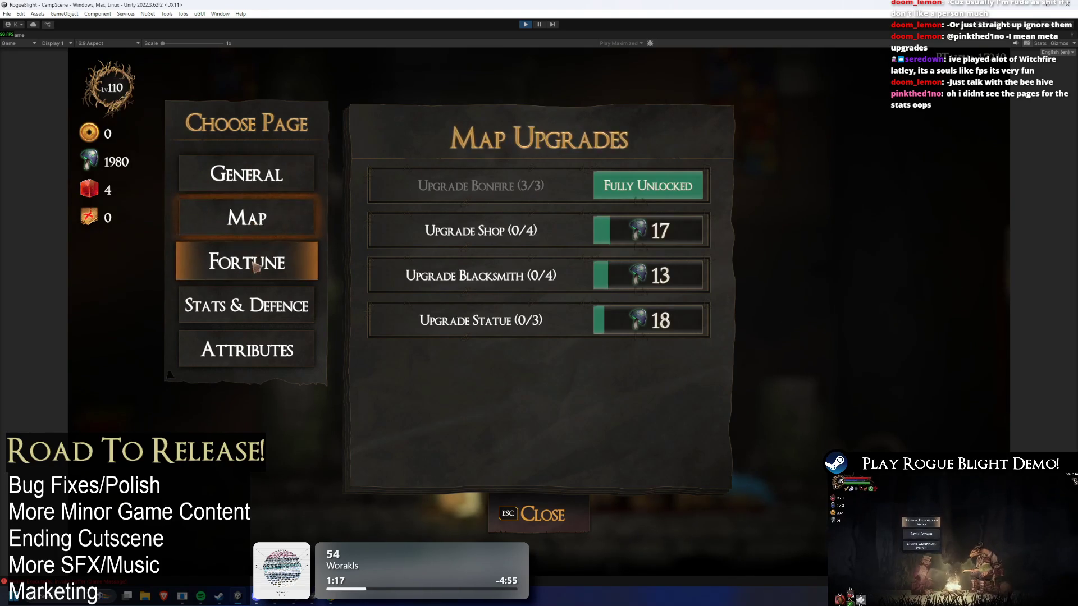
{"action": "left_click", "coordinate": [254, 265]}
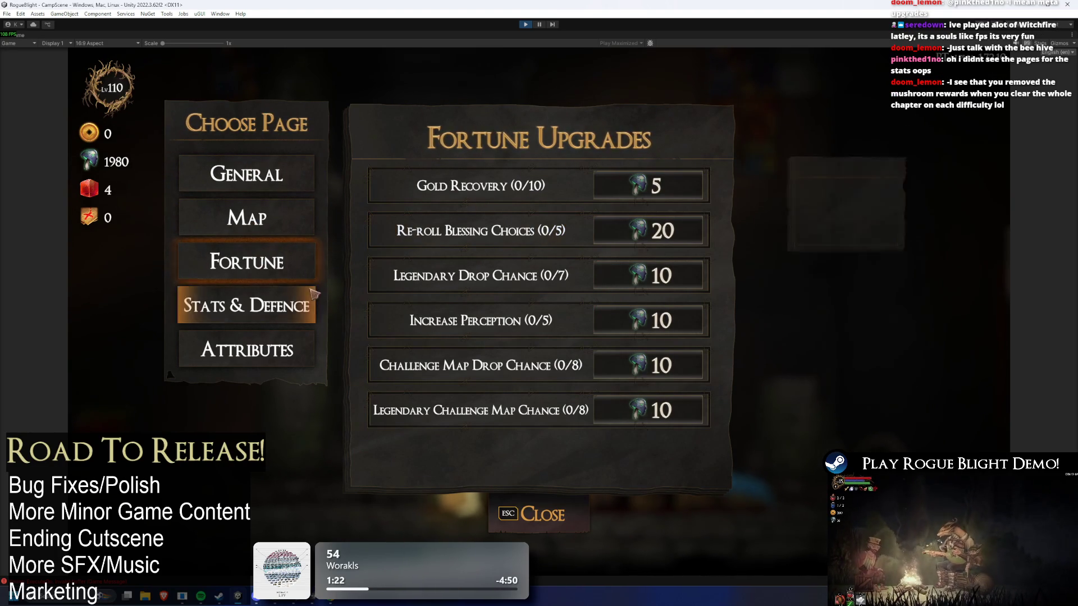
Review the Stat & Defence, Fortune, Map and General pages again, then leave the upgrades panel
{"action": "left_click", "coordinate": [243, 306]}
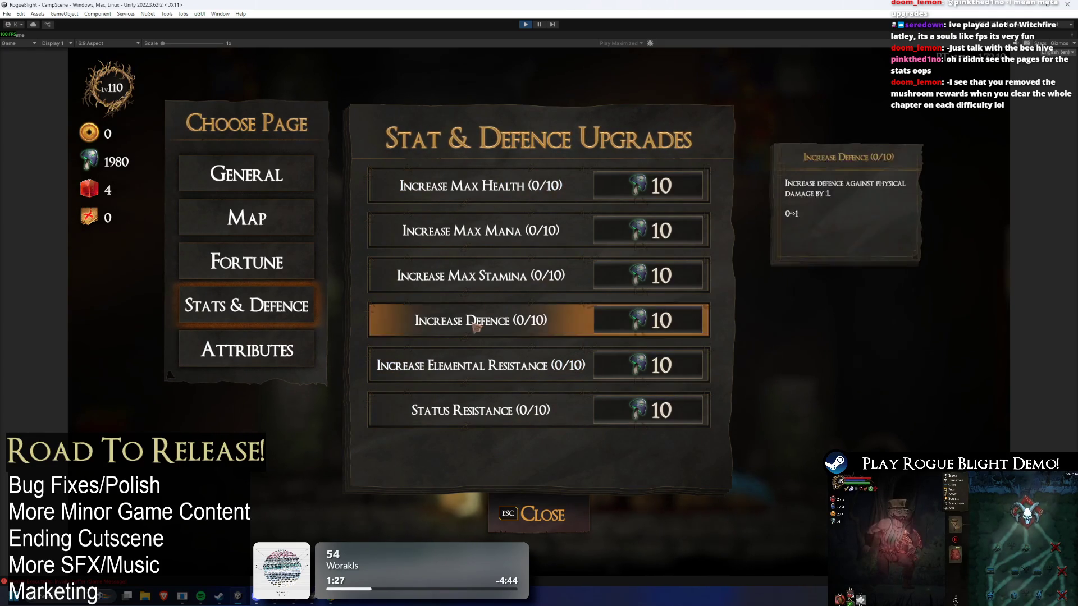
{"action": "left_click", "coordinate": [269, 264]}
{"action": "left_click", "coordinate": [276, 216]}
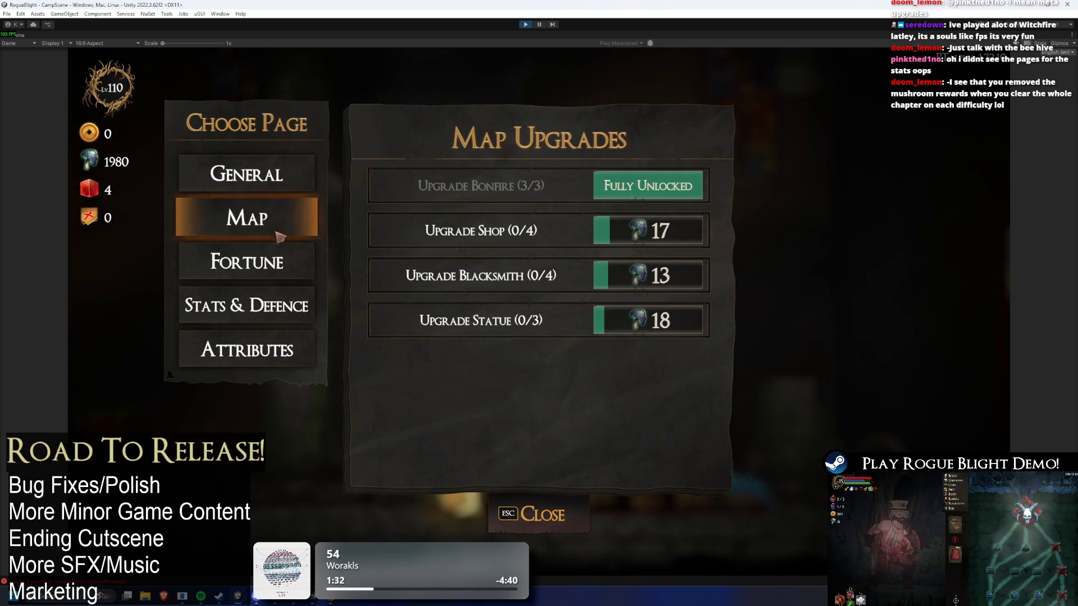
{"action": "left_click", "coordinate": [252, 262]}
{"action": "left_click", "coordinate": [244, 174]}
{"action": "left_click", "coordinate": [253, 263]}
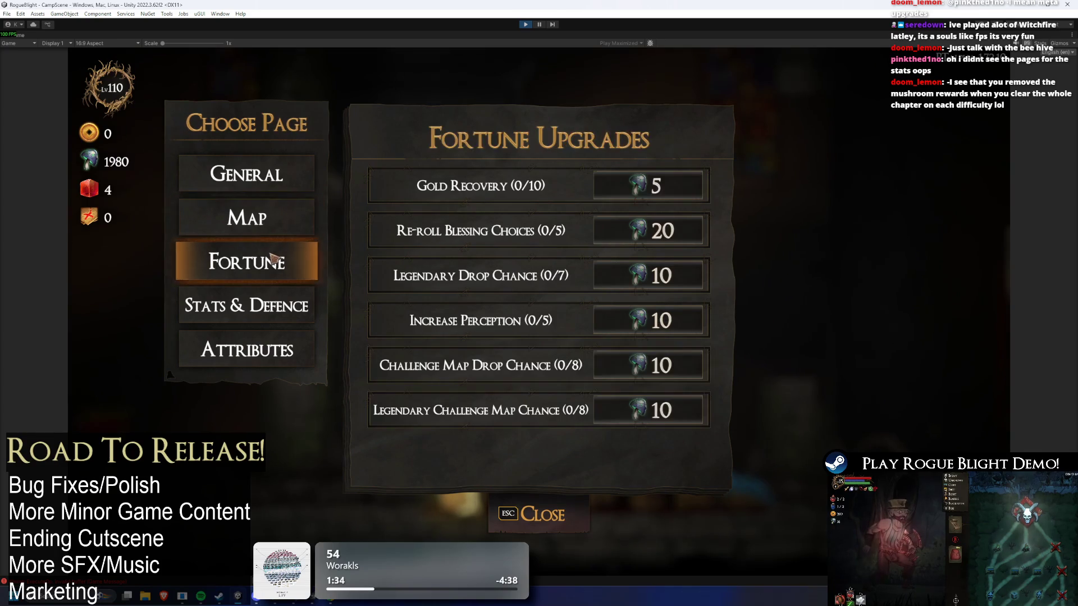
{"action": "left_click", "coordinate": [253, 219]}
{"action": "left_click", "coordinate": [246, 173]}
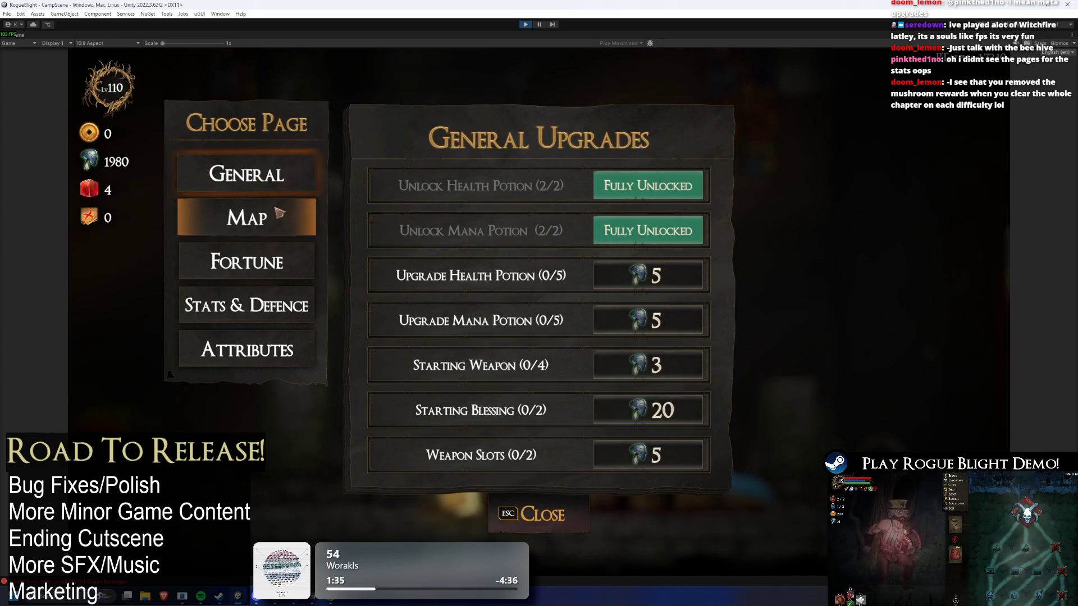
{"action": "left_click", "coordinate": [246, 262]}
{"action": "key", "text": "Escape"}
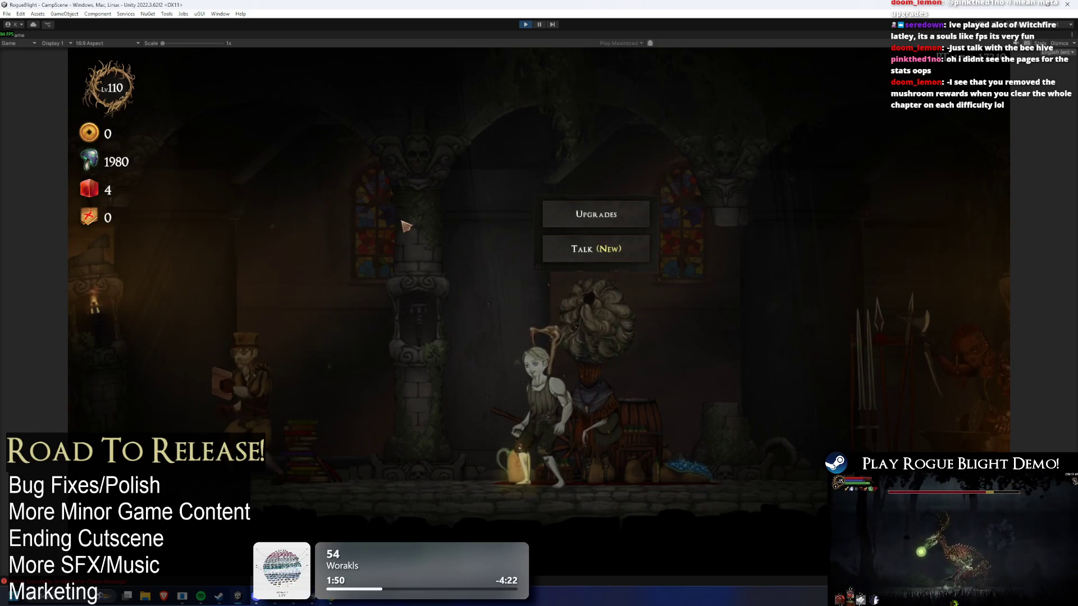
Walk right to the map merchant and bring up Story Mode's difficulty 7 enemy bonuses in Select Maps
{"action": "key", "text": "d"}
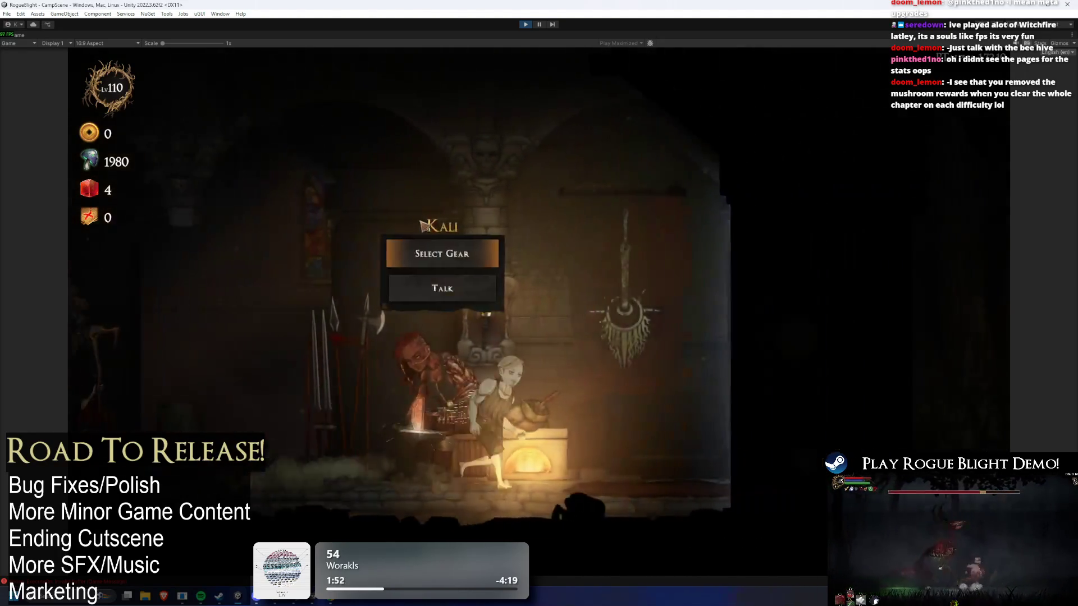
{"action": "key", "text": "d"}
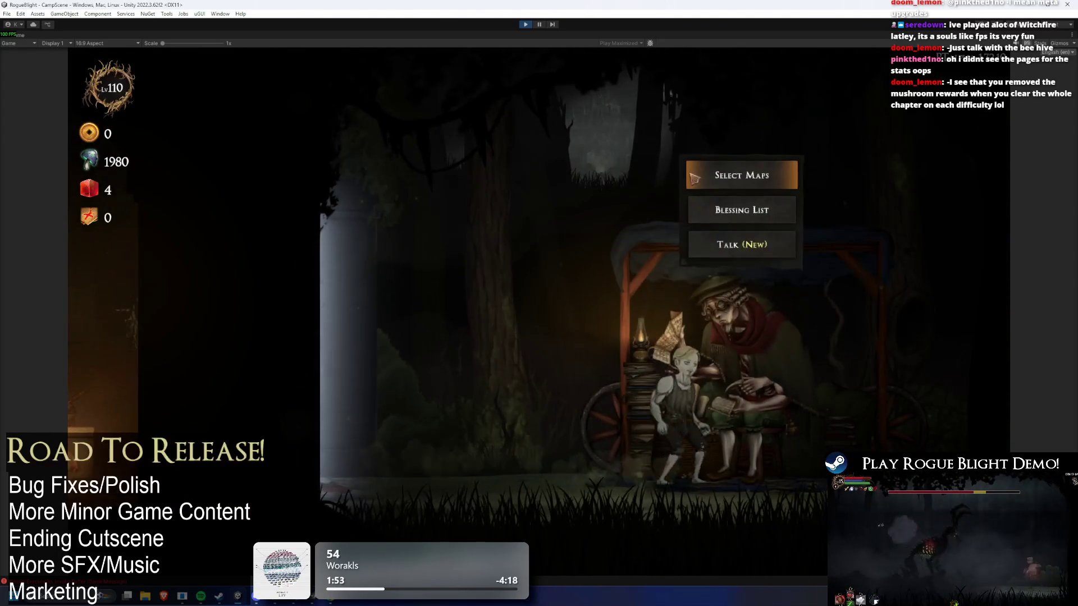
{"action": "left_click", "coordinate": [730, 171]}
{"action": "left_click", "coordinate": [458, 217]}
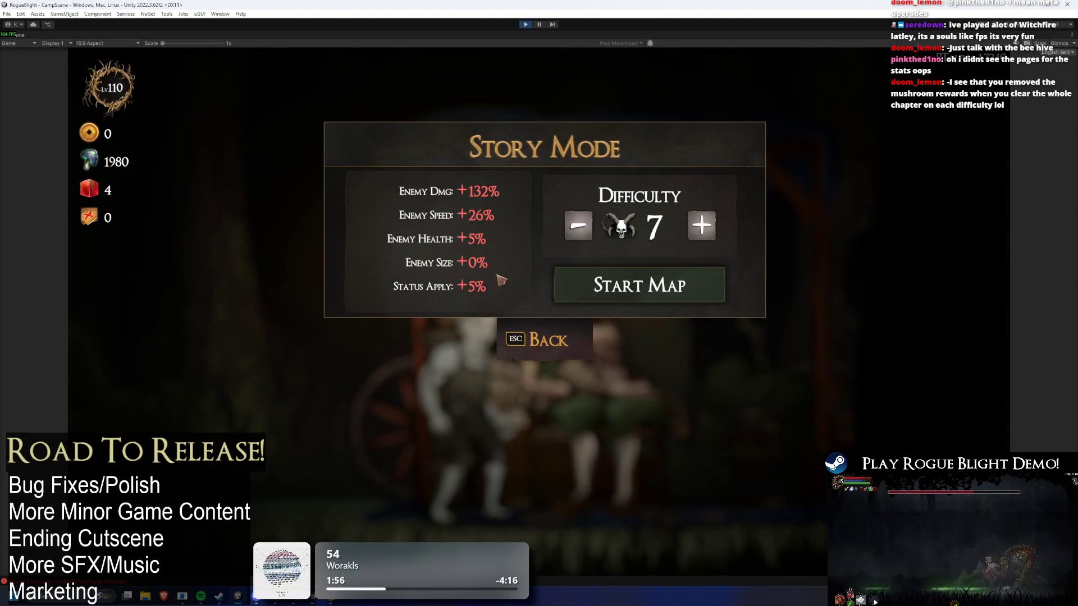